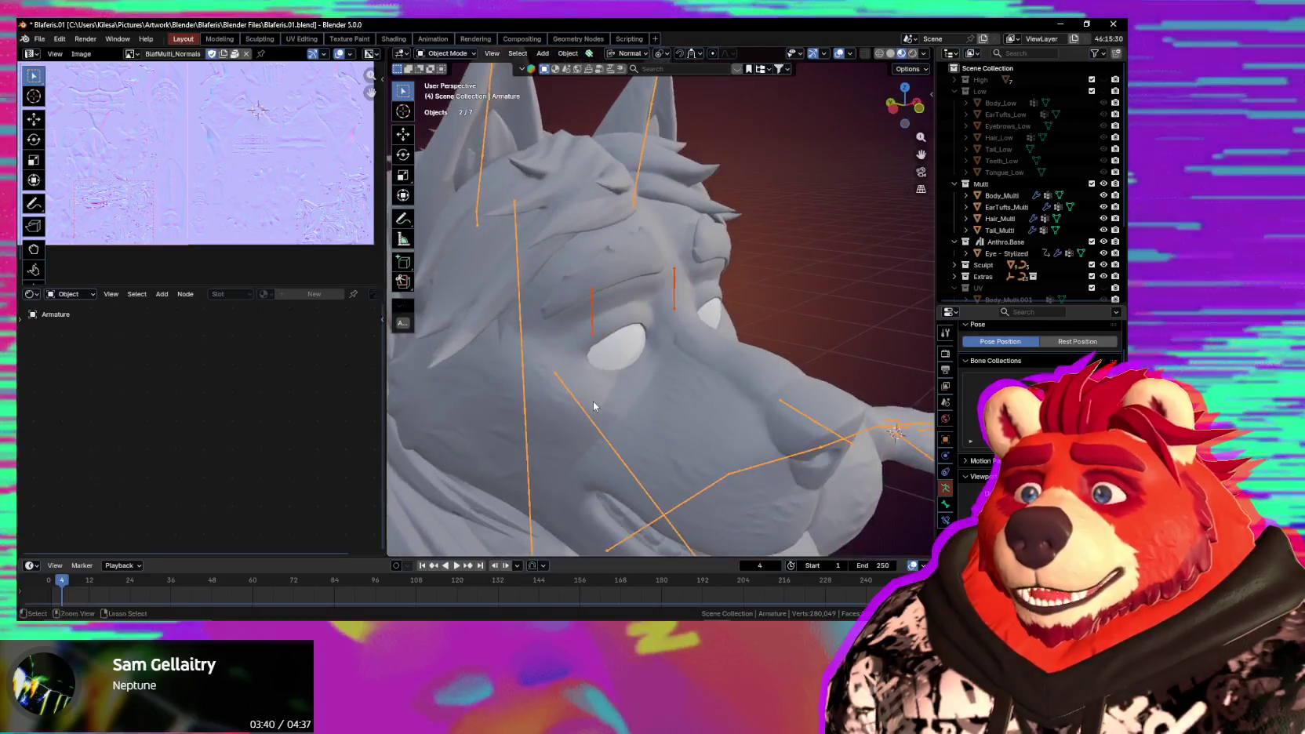
In Edit Mode, parent the small eye bone to the long head bone with Keep Offset.
{"action": "key", "text": "Tab"}
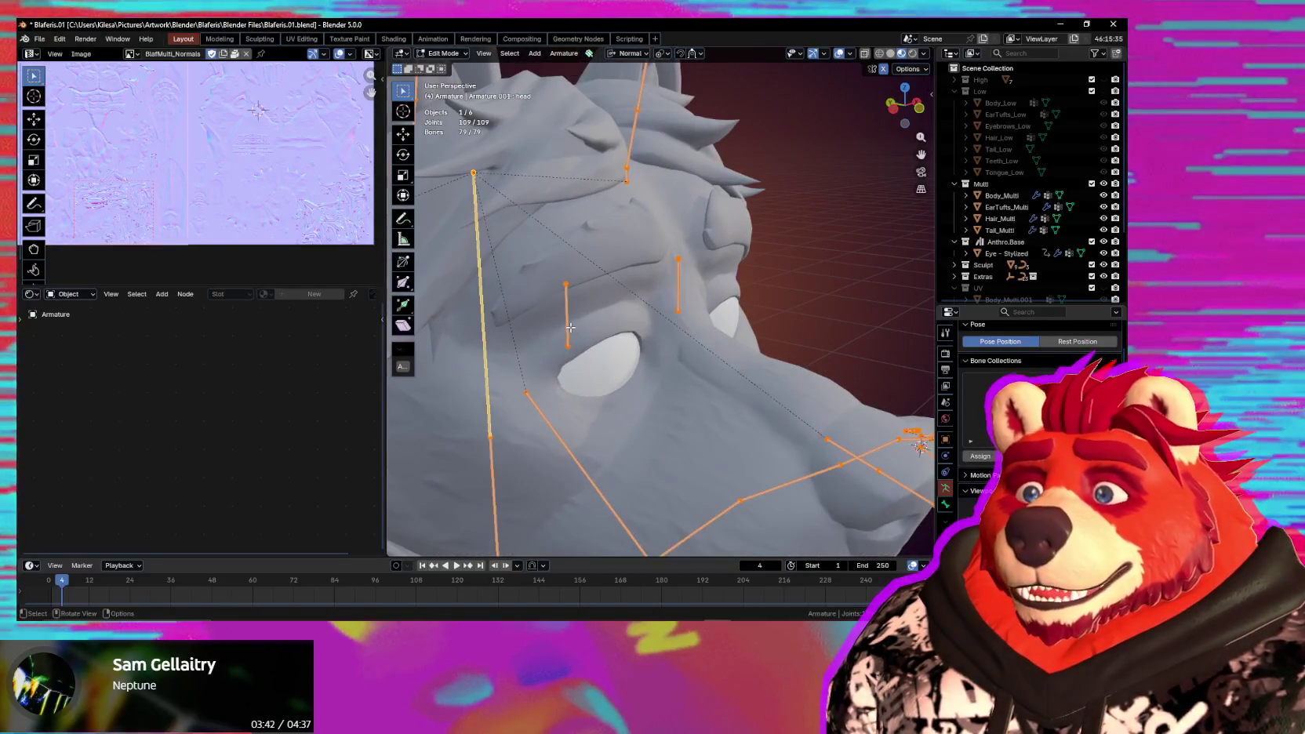
{"action": "left_click", "coordinate": [649, 342]}
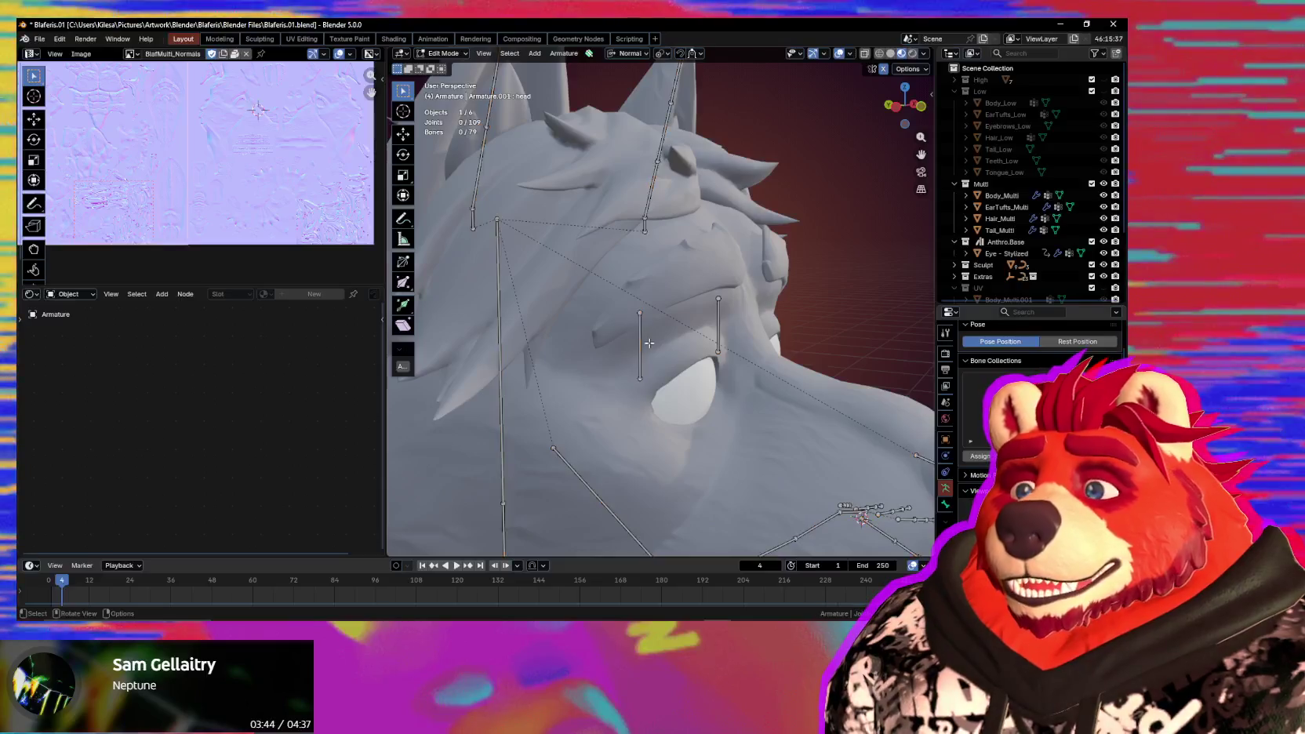
{"action": "left_click", "coordinate": [497, 319], "text": "shift"}
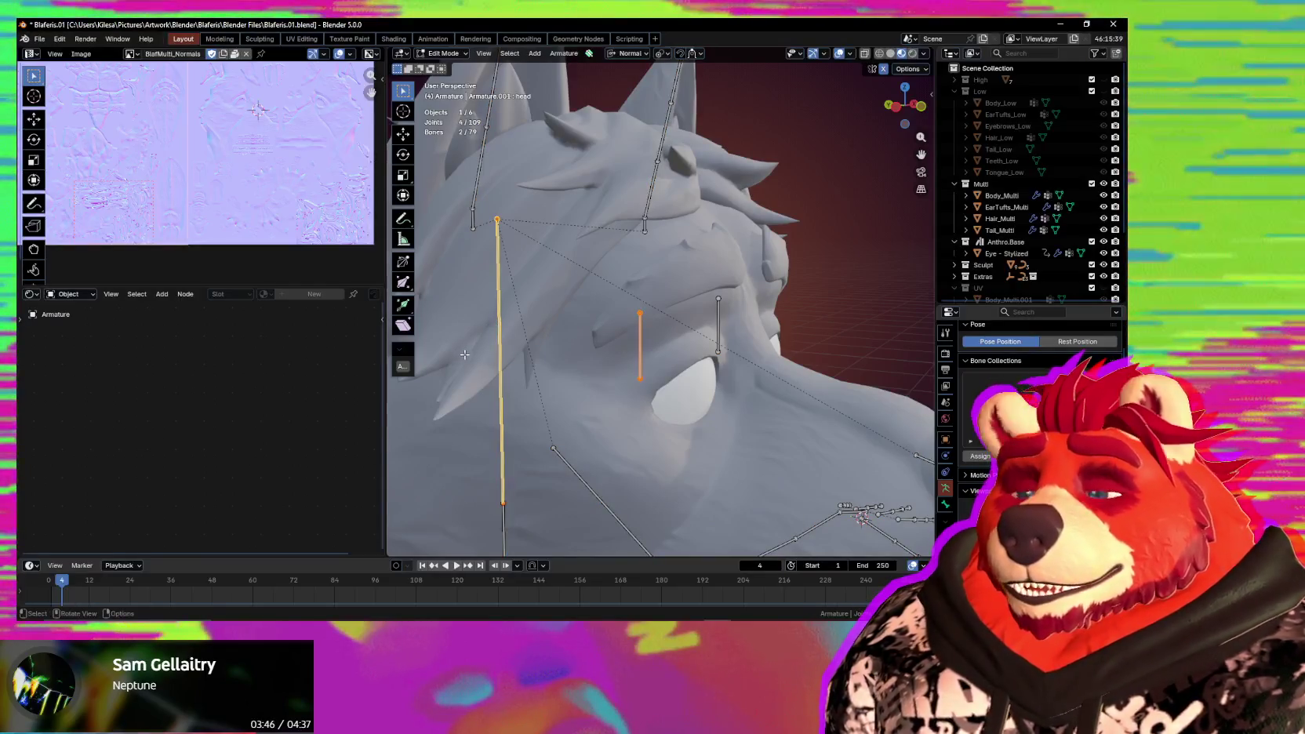
{"action": "key", "text": "ctrl+p"}
{"action": "left_click", "coordinate": [466, 360]}
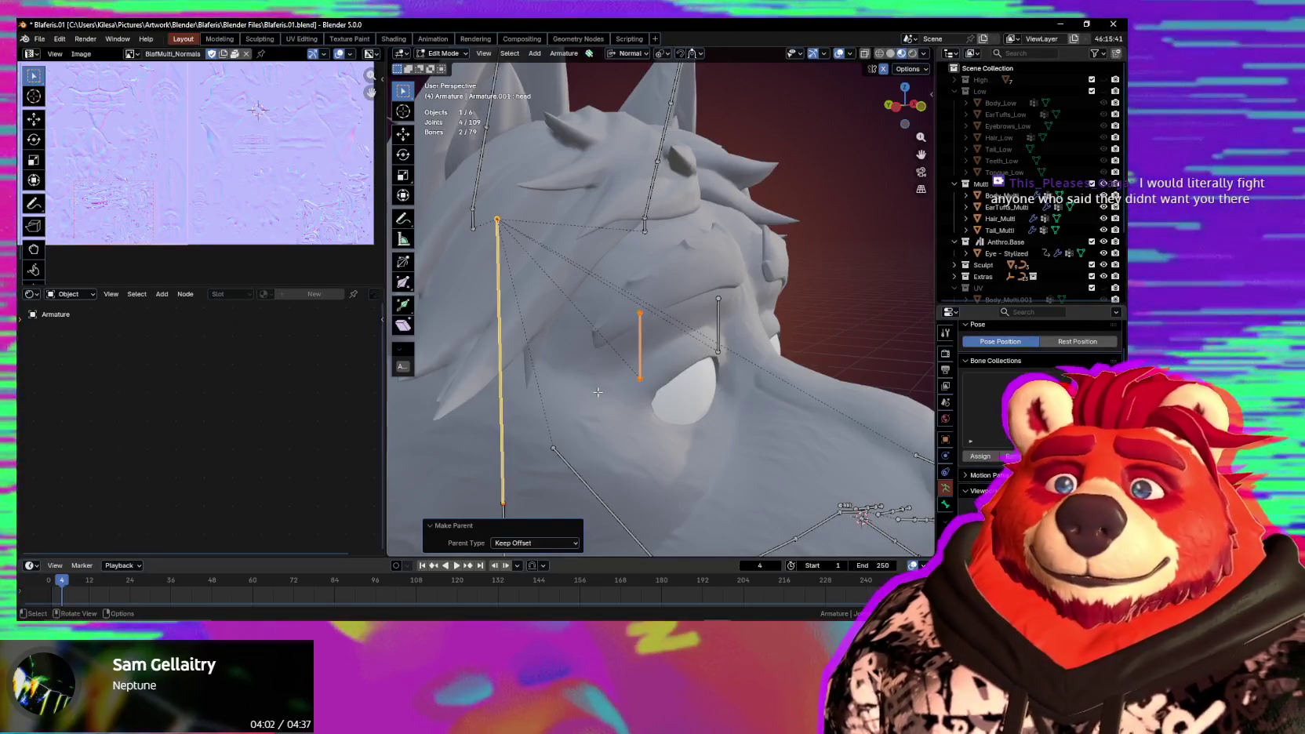
Review the rig from front and side views, then switch the armature back to Object Mode.
{"action": "scroll", "coordinate": [631, 351], "scroll_direction": "down", "scroll_amount": 3}
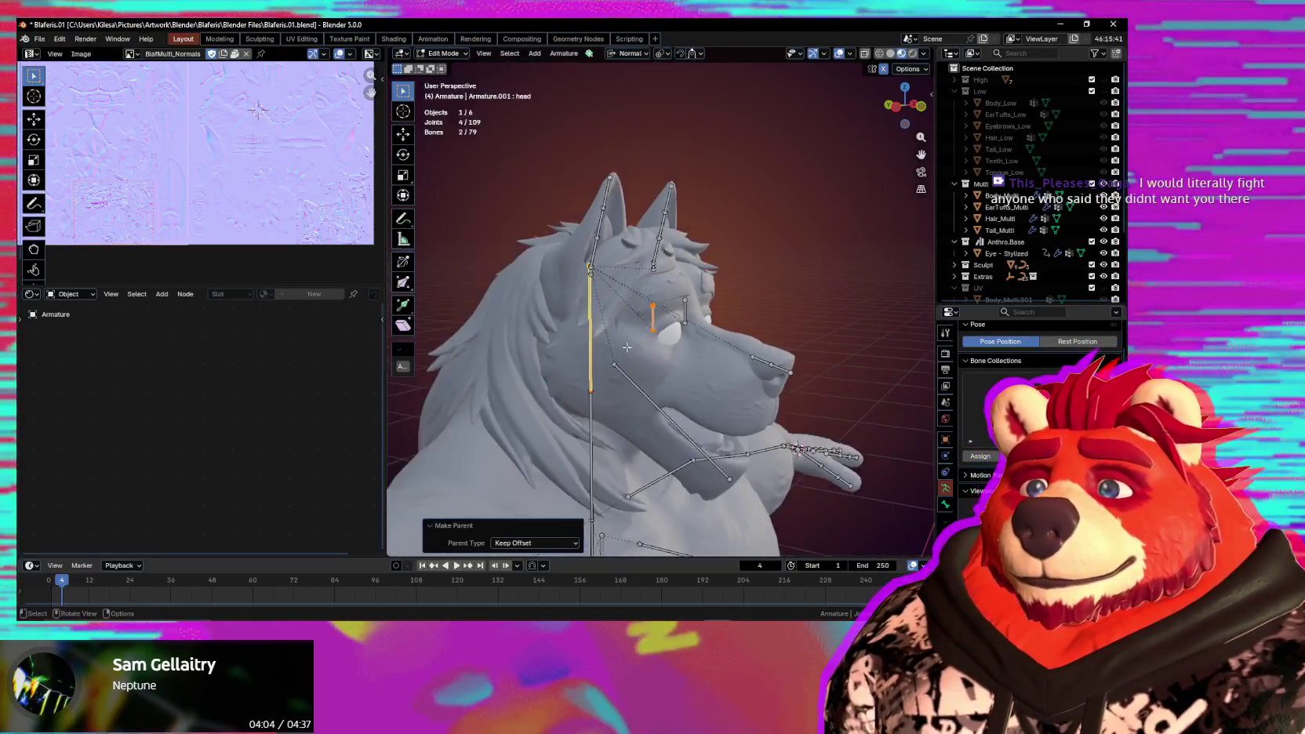
{"action": "scroll", "coordinate": [639, 361], "scroll_direction": "down", "scroll_amount": 2}
{"action": "scroll", "coordinate": [651, 375], "scroll_direction": "down", "scroll_amount": 2}
{"action": "scroll", "coordinate": [661, 386], "scroll_direction": "down", "scroll_amount": 2}
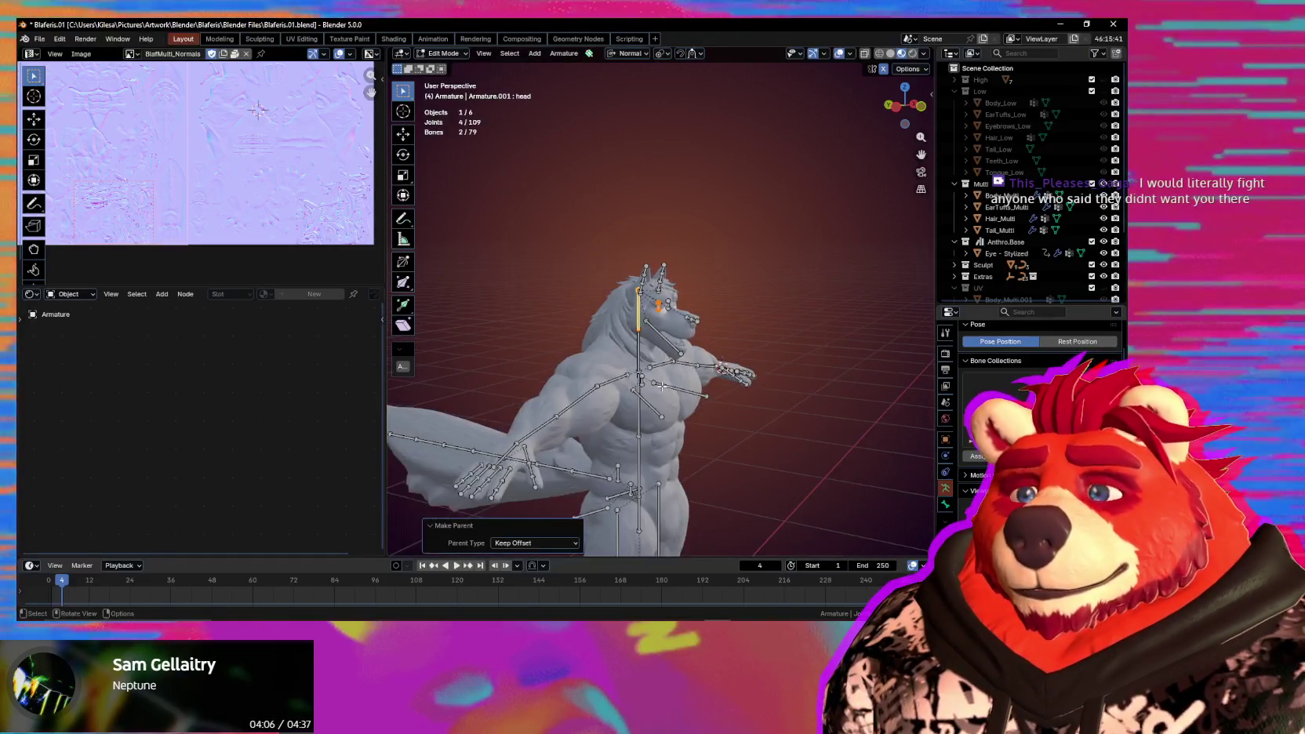
{"action": "mouse_move", "coordinate": [661, 386]}
{"action": "middle_mouse_down"}
{"action": "mouse_move", "coordinate": [649, 400]}
{"action": "mouse_move", "coordinate": [665, 416]}
{"action": "middle_mouse_up"}
{"action": "scroll", "coordinate": [650, 400], "scroll_direction": "up", "scroll_amount": 2}
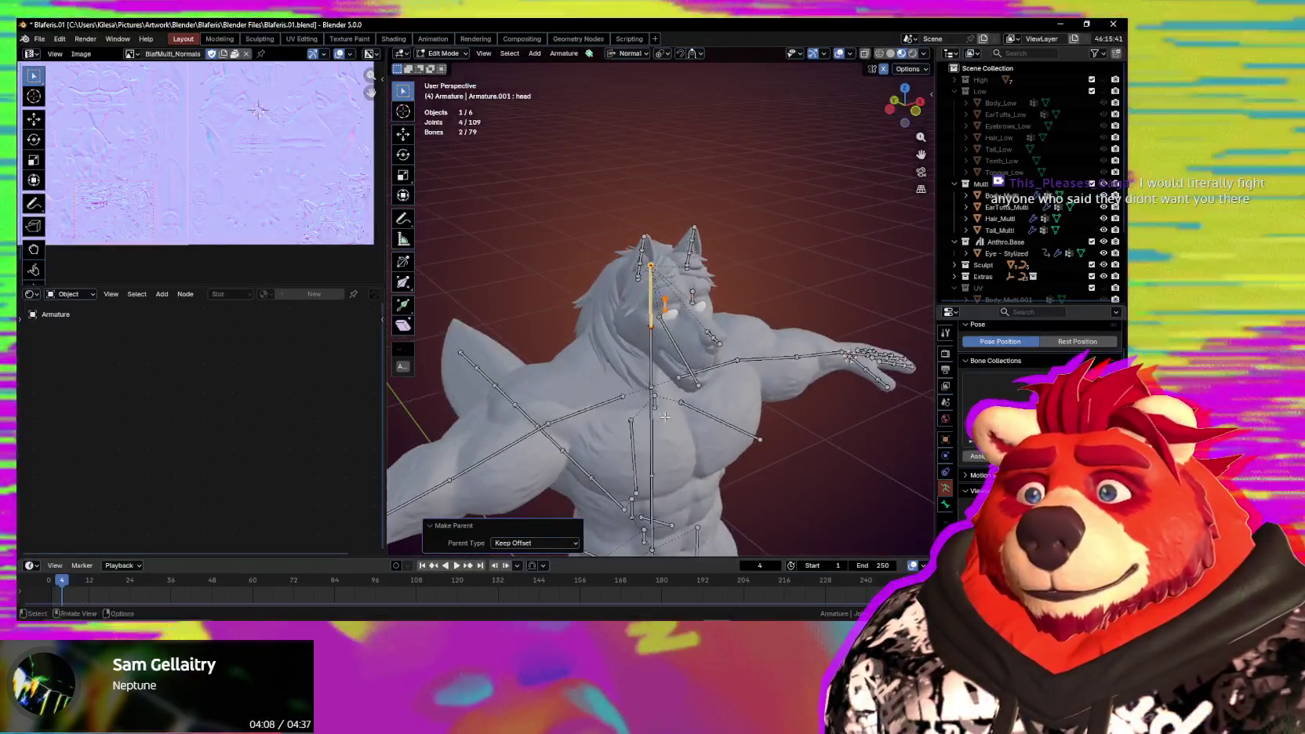
{"action": "mouse_move", "coordinate": [664, 366]}
{"action": "middle_mouse_down"}
{"action": "mouse_move", "coordinate": [682, 365]}
{"action": "mouse_move", "coordinate": [527, 363]}
{"action": "mouse_move", "coordinate": [725, 365]}
{"action": "middle_mouse_up"}
{"action": "scroll", "coordinate": [682, 365], "scroll_direction": "up", "scroll_amount": 4}
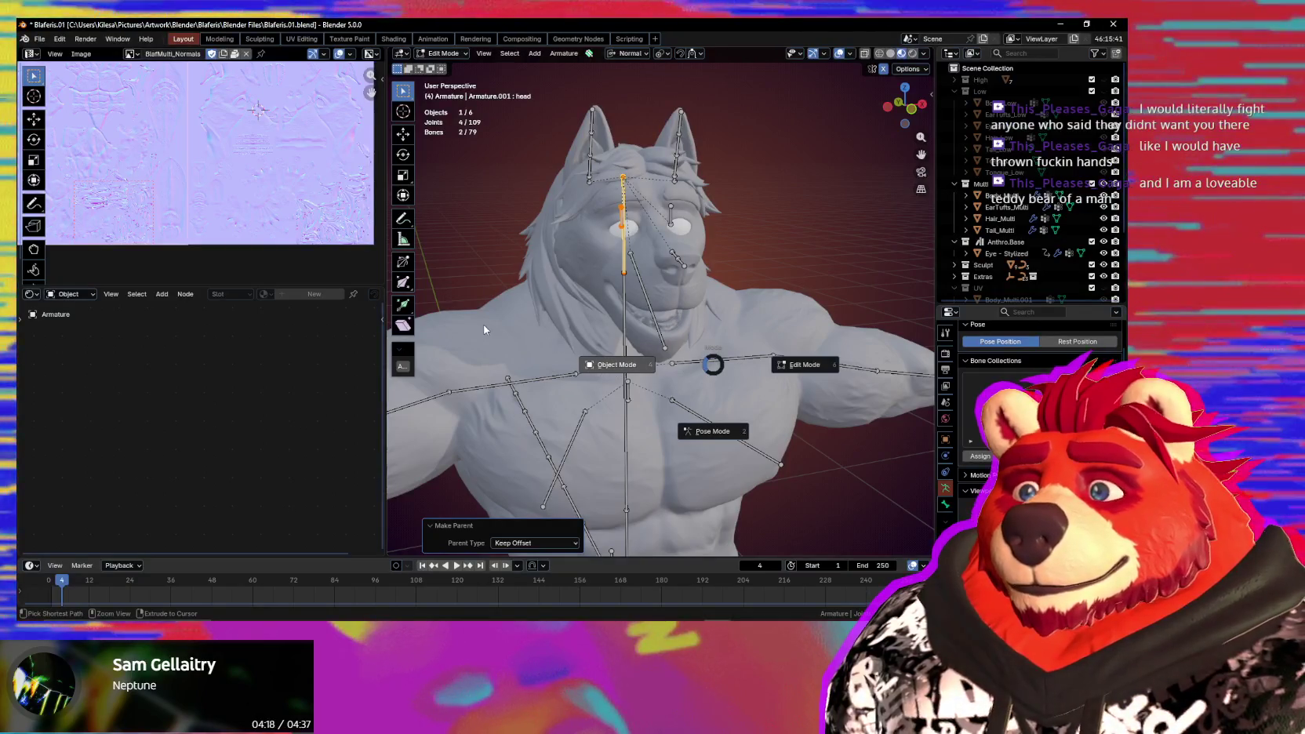
{"action": "left_click", "coordinate": [666, 321]}
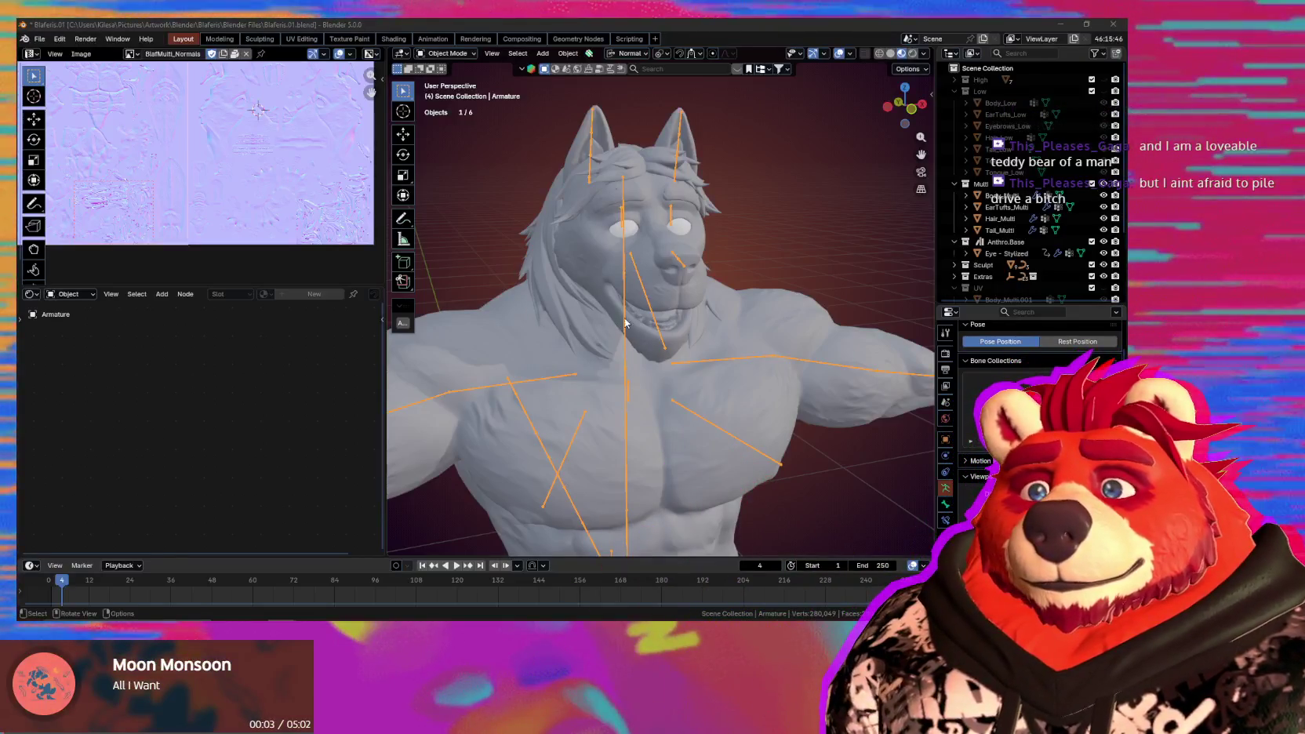
Parent the Eye - Stylized mesh to the armature using Armature Deform With Empty Groups.
{"action": "middle_click_drag", "start_coordinate": [625, 321], "coordinate": [648, 266]}
{"action": "scroll", "coordinate": [648, 265], "scroll_direction": "up", "scroll_amount": 2}
{"action": "scroll", "coordinate": [690, 313], "scroll_direction": "up", "scroll_amount": 3}
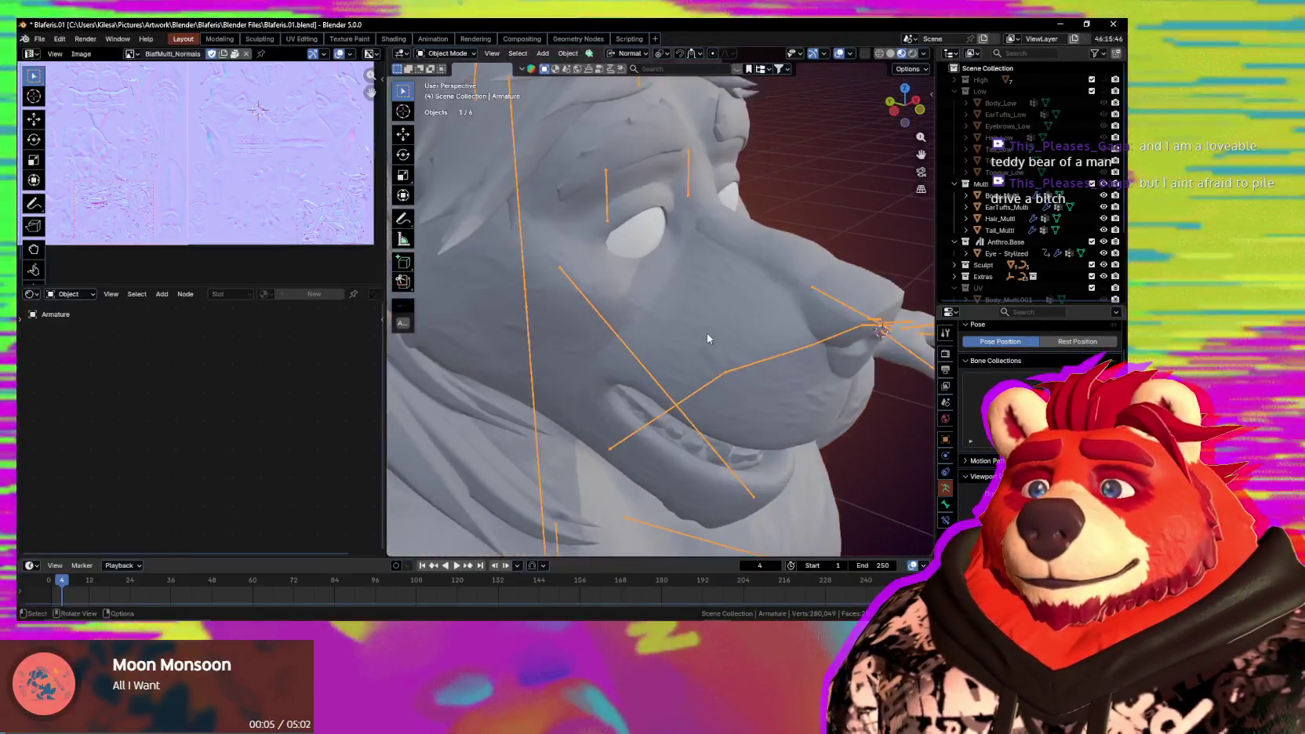
{"action": "mouse_move", "coordinate": [706, 339]}
{"action": "middle_mouse_down"}
{"action": "mouse_move", "coordinate": [654, 321]}
{"action": "mouse_move", "coordinate": [616, 353]}
{"action": "mouse_move", "coordinate": [705, 336]}
{"action": "mouse_move", "coordinate": [662, 357]}
{"action": "middle_mouse_up"}
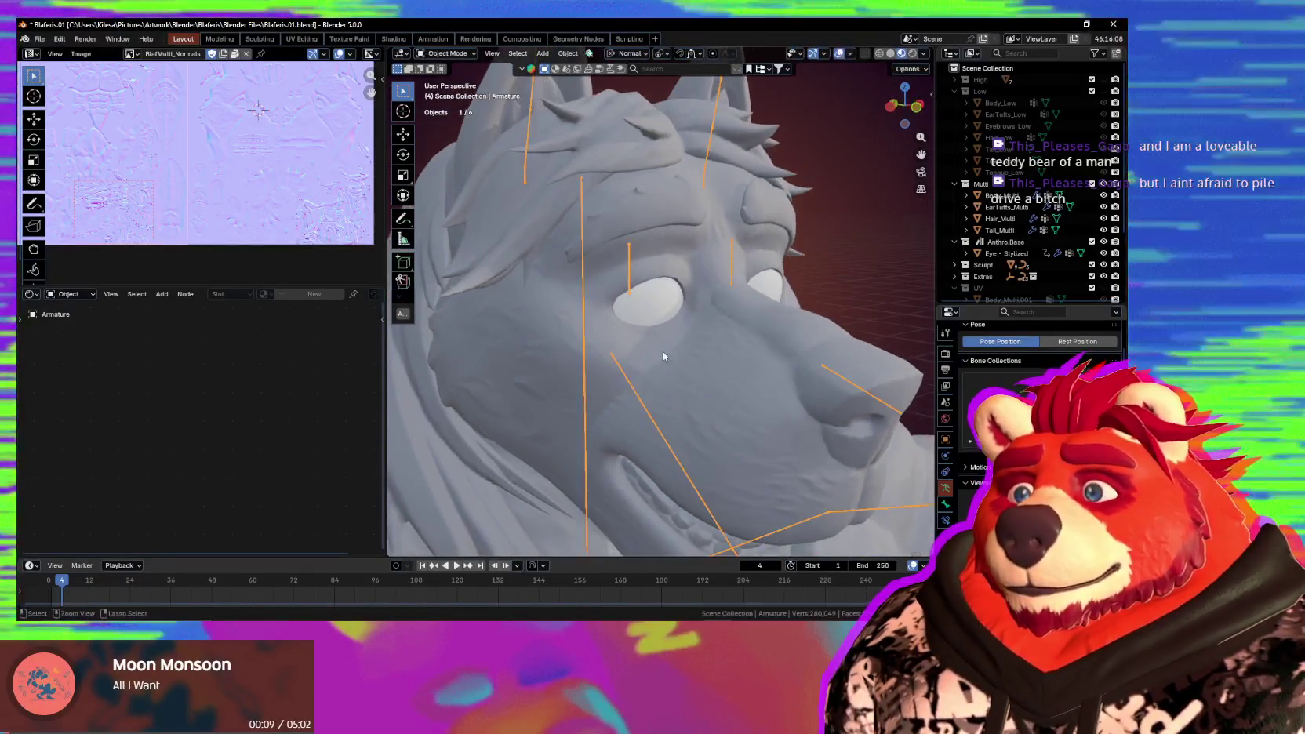
{"action": "left_click", "coordinate": [656, 304]}
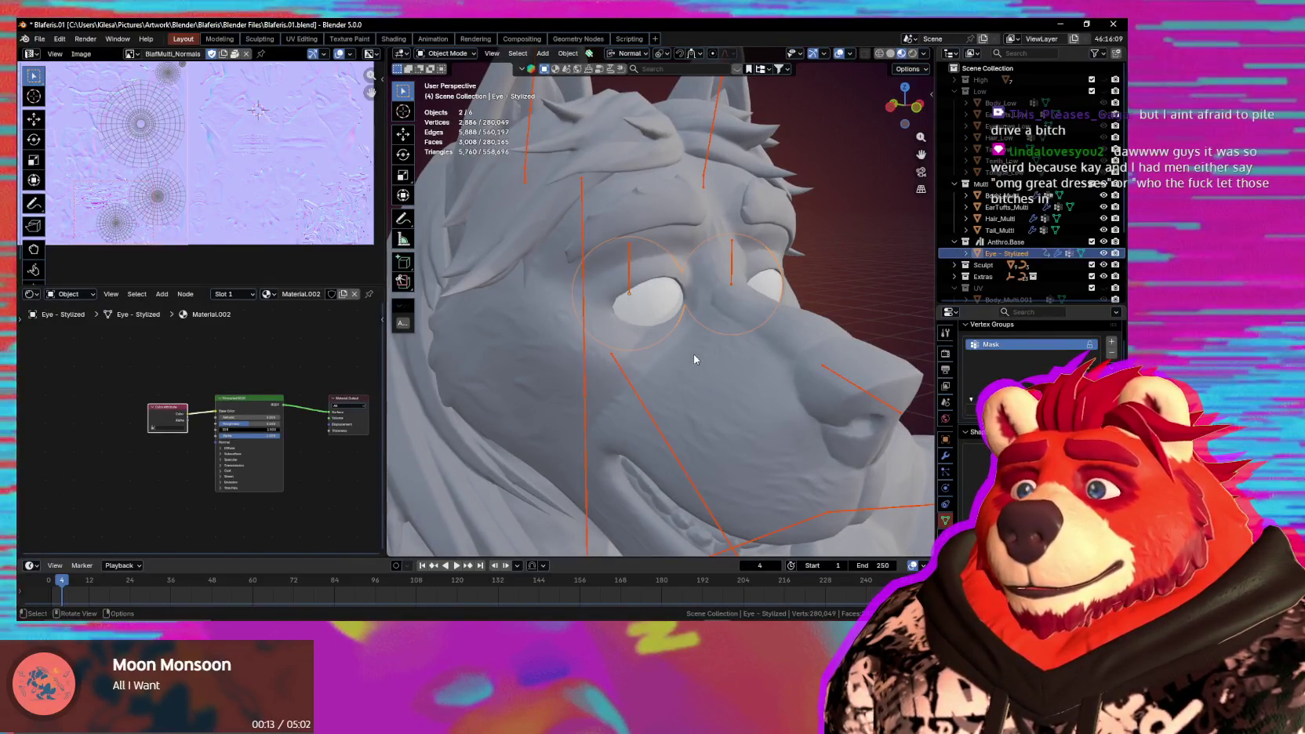
{"action": "left_click", "coordinate": [650, 306]}
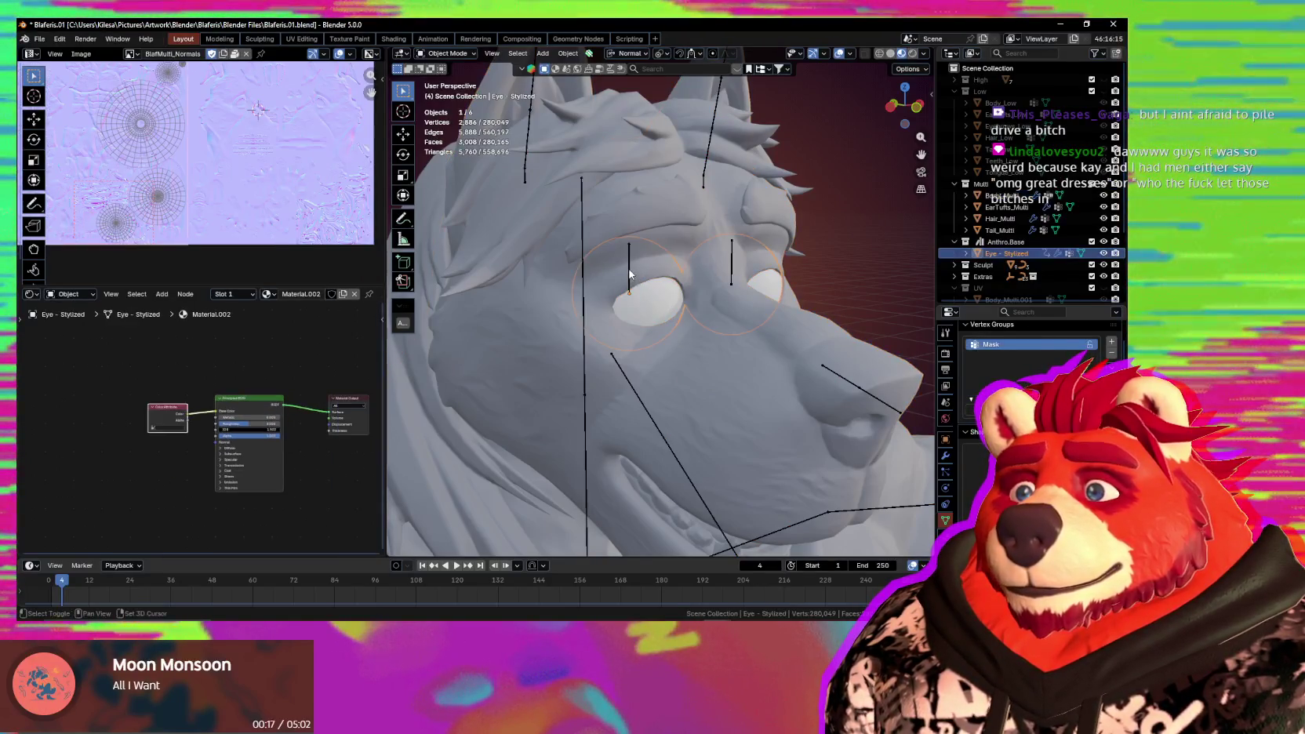
{"action": "left_click", "coordinate": [621, 382], "text": "shift"}
{"action": "key", "text": "ctrl+p"}
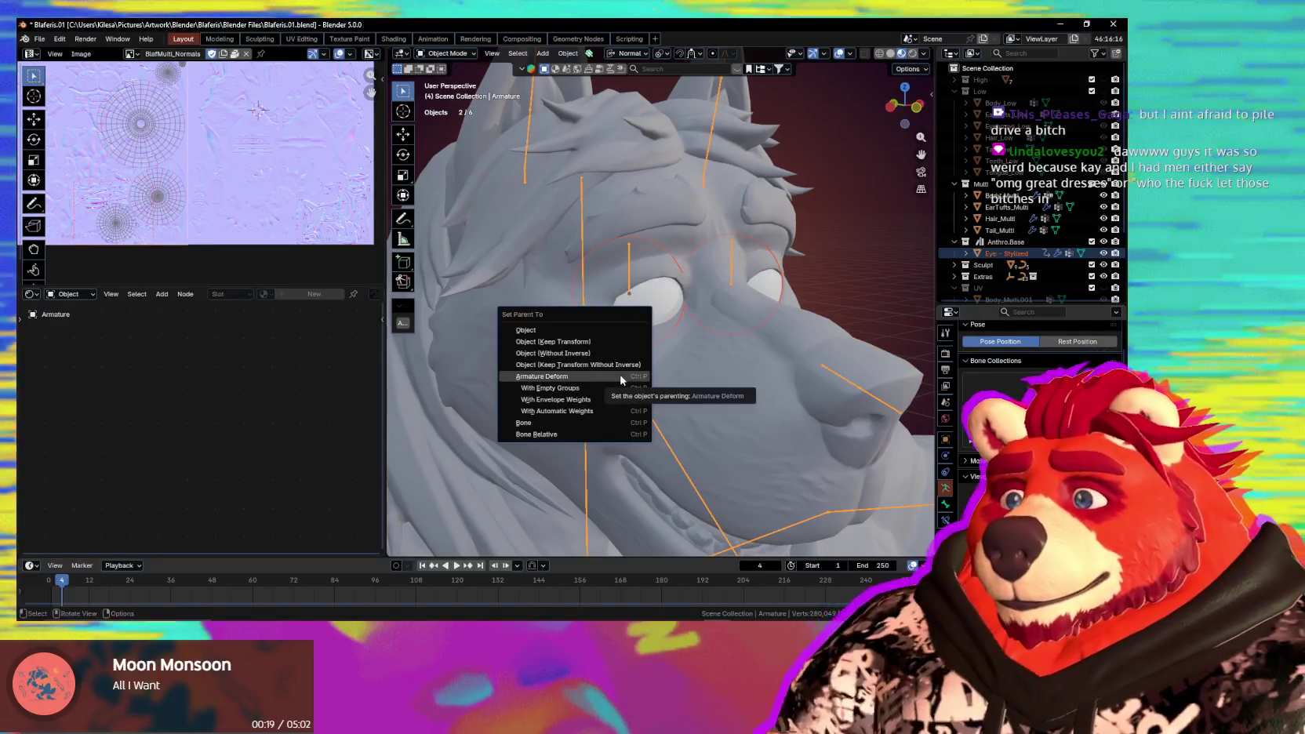
{"action": "left_click", "coordinate": [583, 388]}
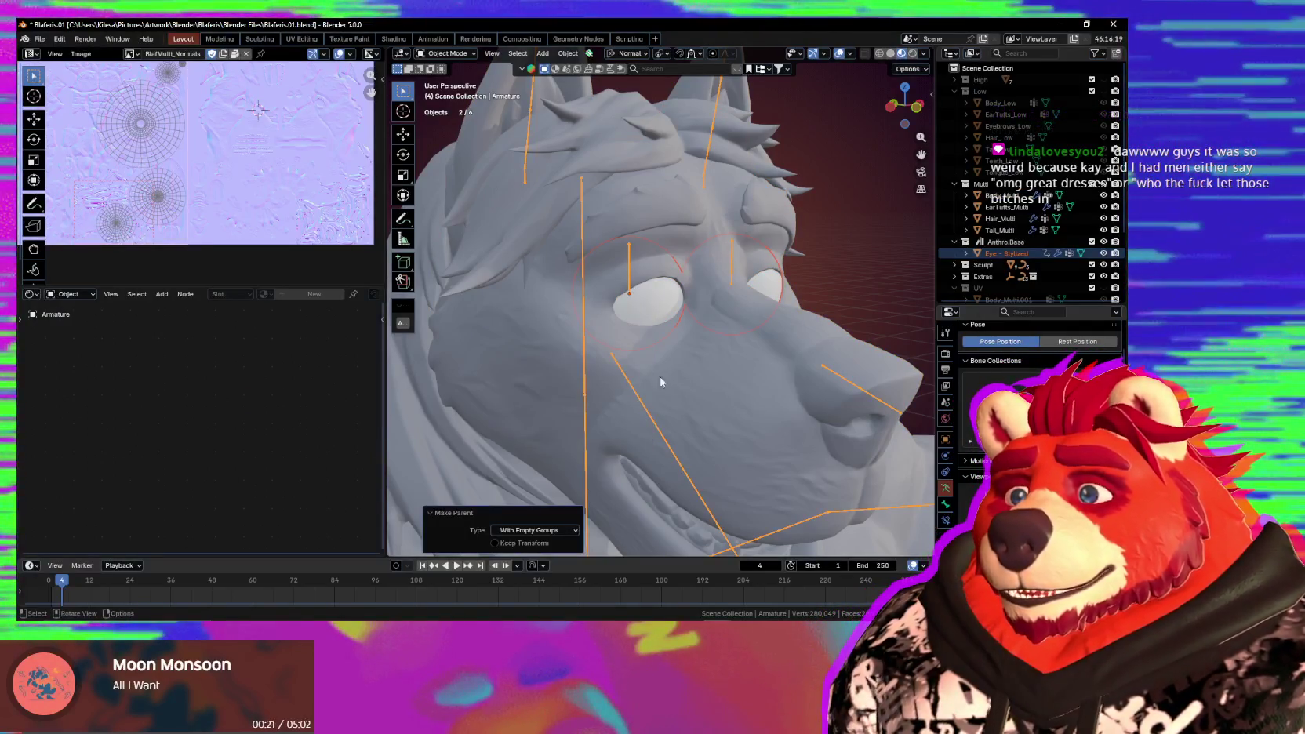
Check the binding in Pose Mode, then put the eye mesh into Weight Paint mode.
{"action": "key", "text": "ctrl+Tab"}
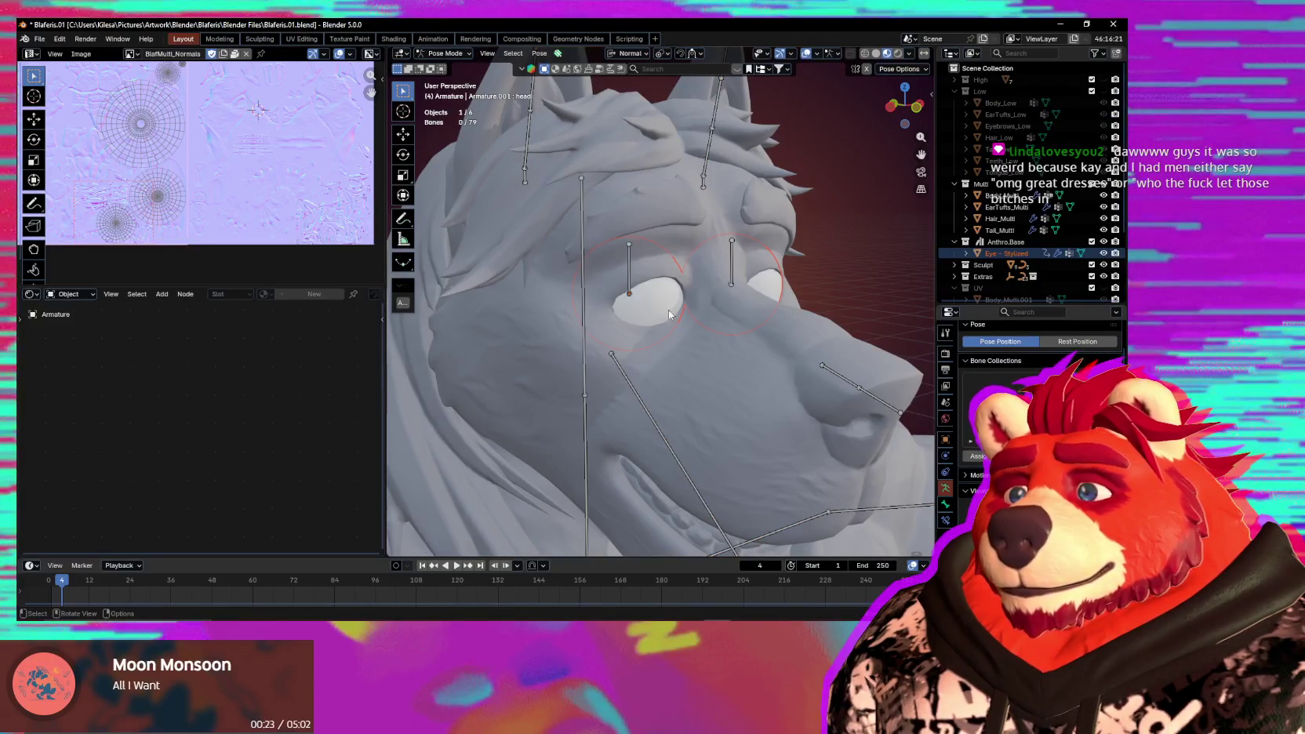
{"action": "key", "text": "ctrl+Tab"}
{"action": "left_click", "coordinate": [668, 310]}
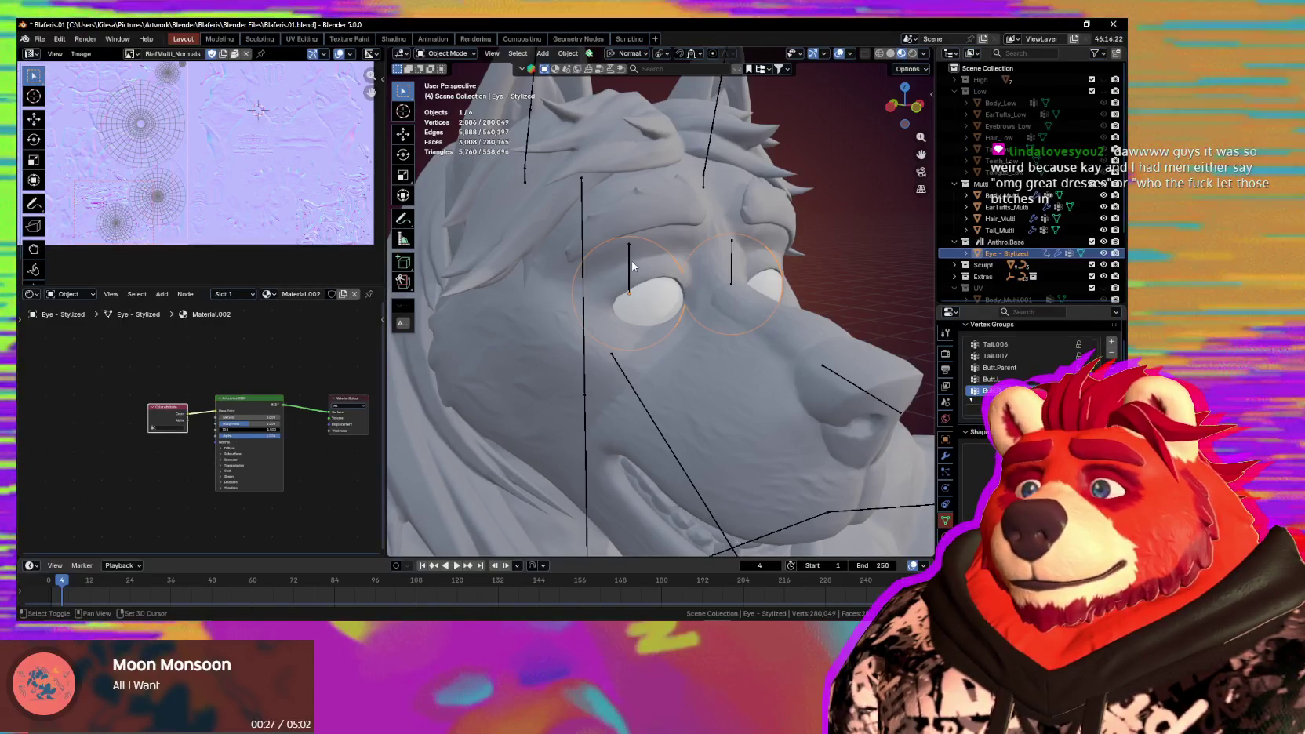
{"action": "left_click", "coordinate": [629, 264], "text": "shift"}
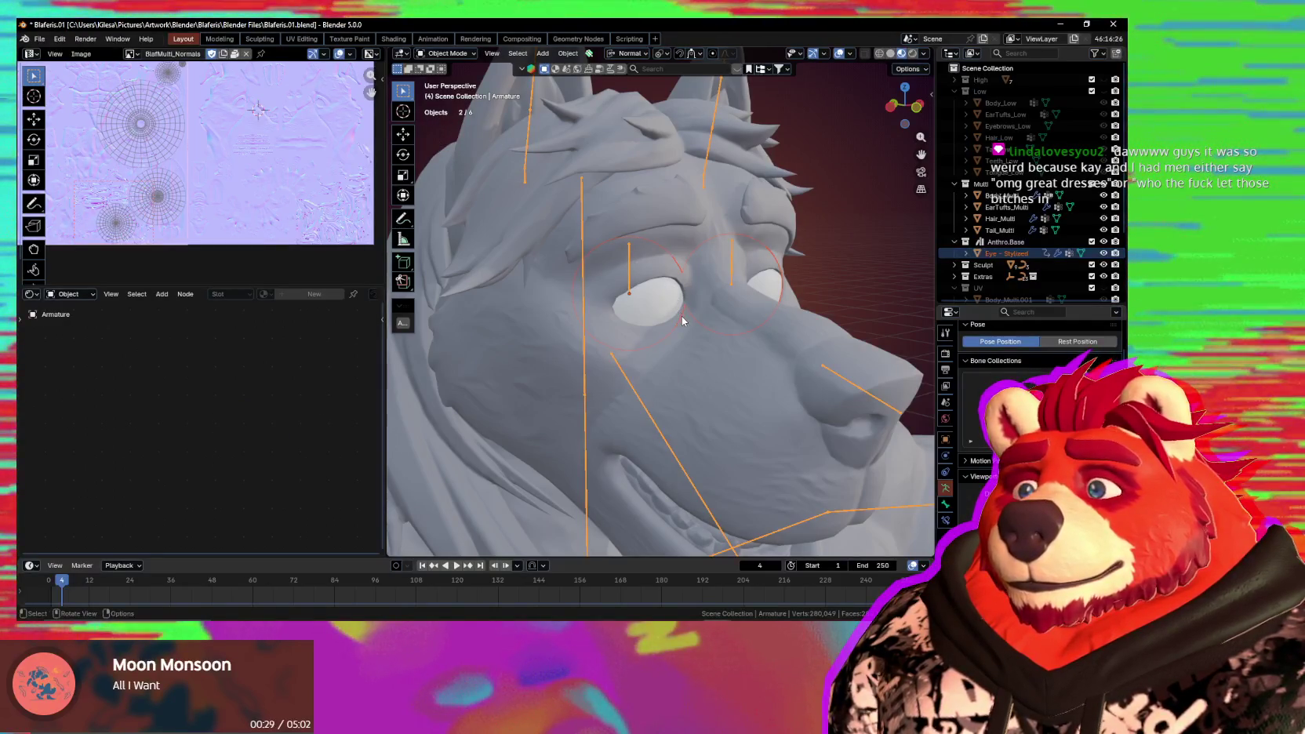
{"action": "key", "text": "ctrl+Tab"}
{"action": "key", "text": "ctrl+Tab"}
{"action": "left_click", "coordinate": [639, 301], "text": "shift"}
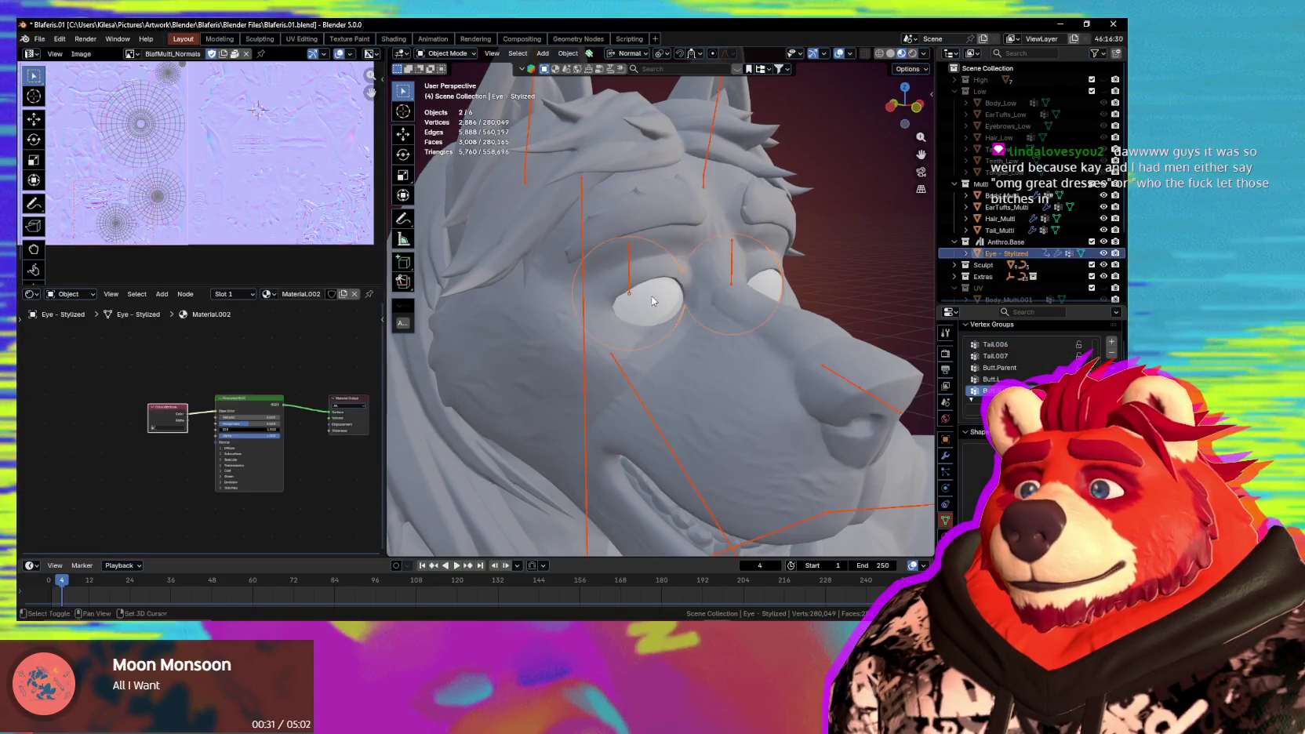
{"action": "key", "text": "ctrl+Tab"}
{"action": "left_click", "coordinate": [652, 295]}
Zoom in on the eye and make eye.R the active vertex group.
{"action": "middle_click_drag", "start_coordinate": [651, 294], "coordinate": [631, 249]}
{"action": "scroll", "coordinate": [632, 249], "scroll_direction": "up", "scroll_amount": 3}
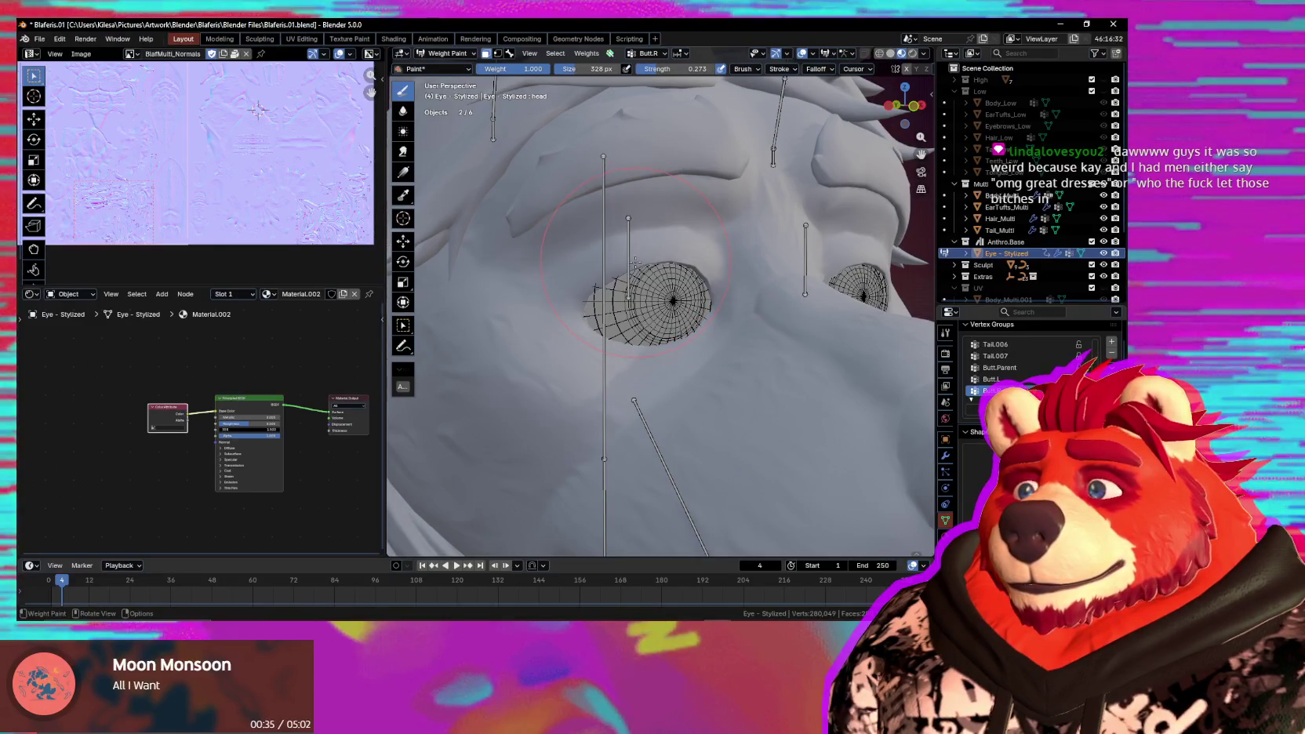
{"action": "middle_click_drag", "start_coordinate": [635, 262], "coordinate": [649, 253]}
{"action": "key", "text": "ctrl+i"}
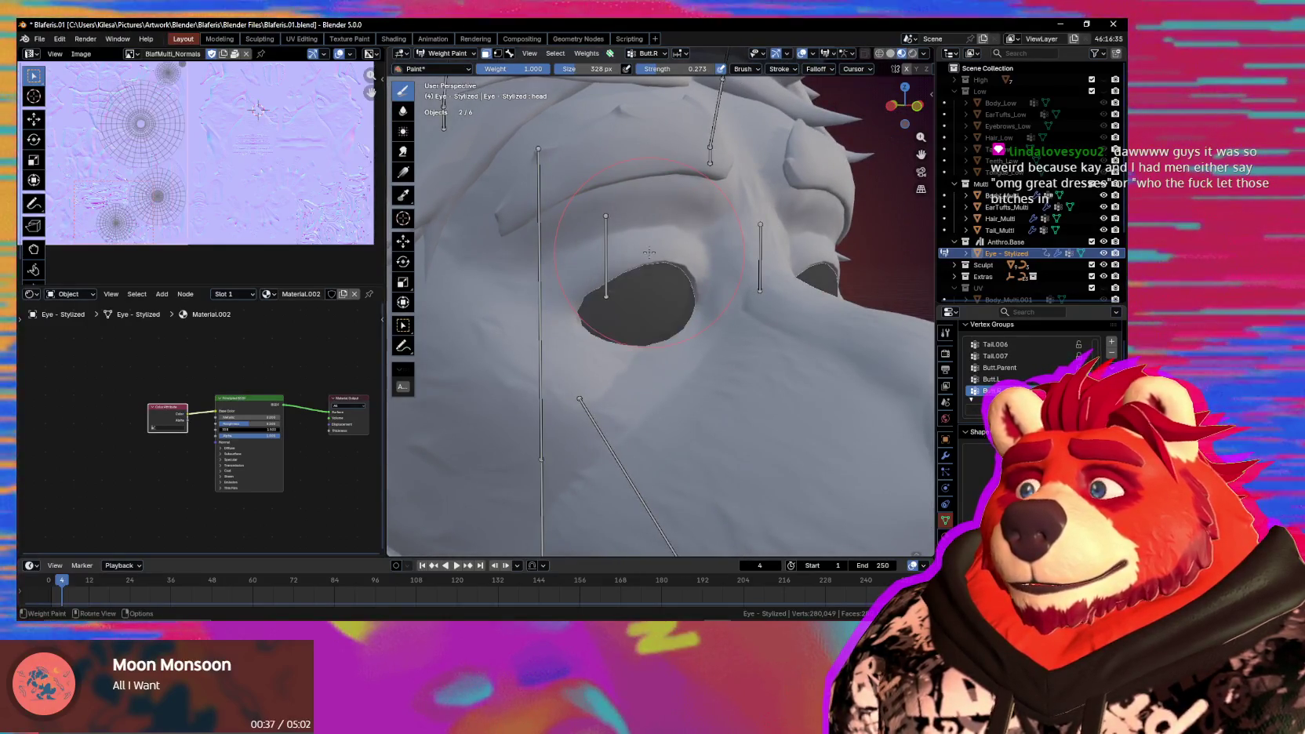
{"action": "left_click", "coordinate": [605, 255], "text": "ctrl"}
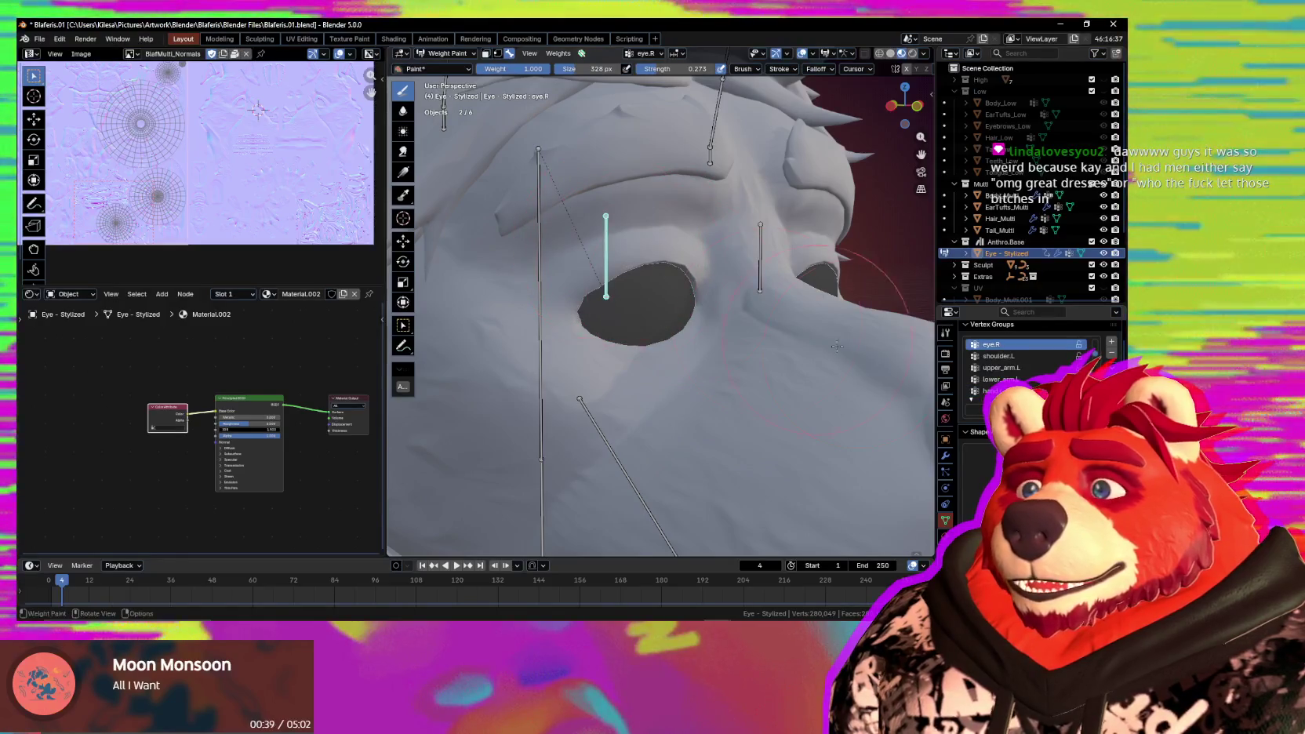
Enter Edit Mode on the eye, select all its geometry, and show its Armature and Mirror modifiers.
{"action": "key", "text": "Tab"}
{"action": "key", "text": "KP_Decimal"}
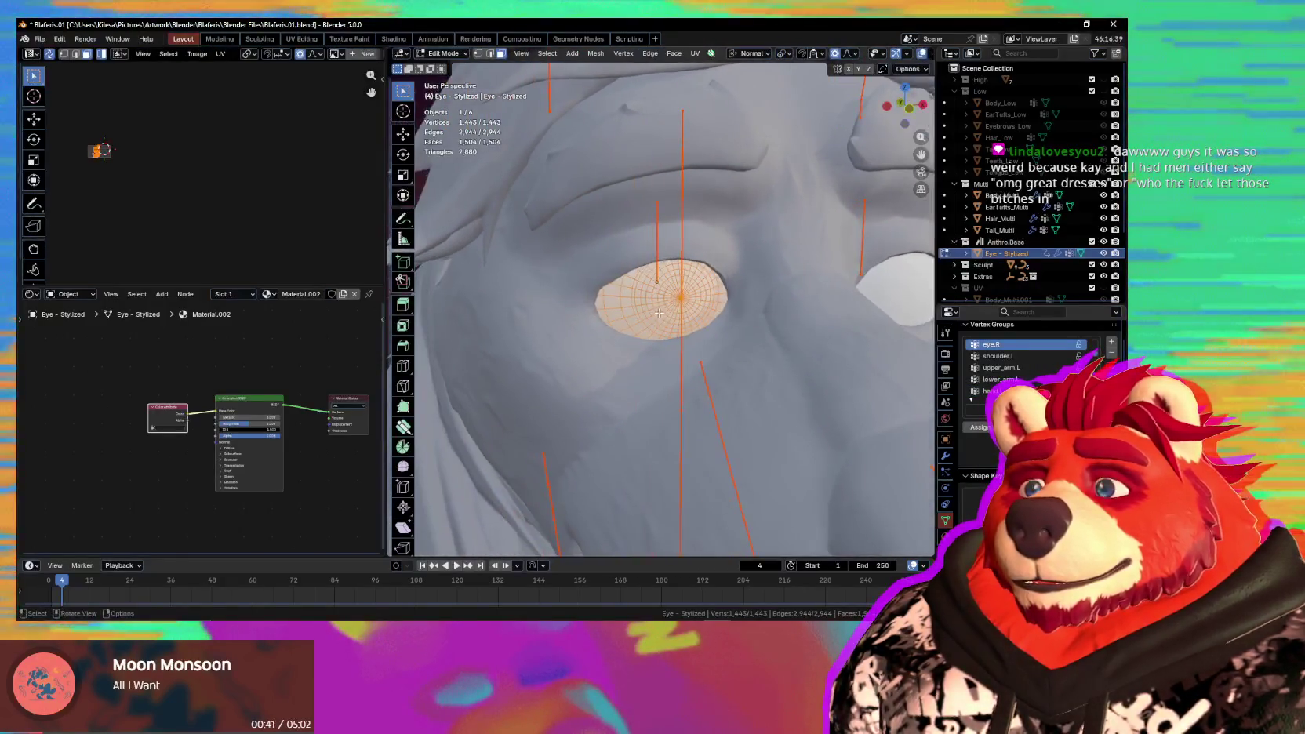
{"action": "scroll", "coordinate": [703, 319], "scroll_direction": "down", "scroll_amount": 3}
{"action": "middle_click_drag", "start_coordinate": [703, 319], "coordinate": [792, 369]}
{"action": "left_click", "coordinate": [945, 456]}
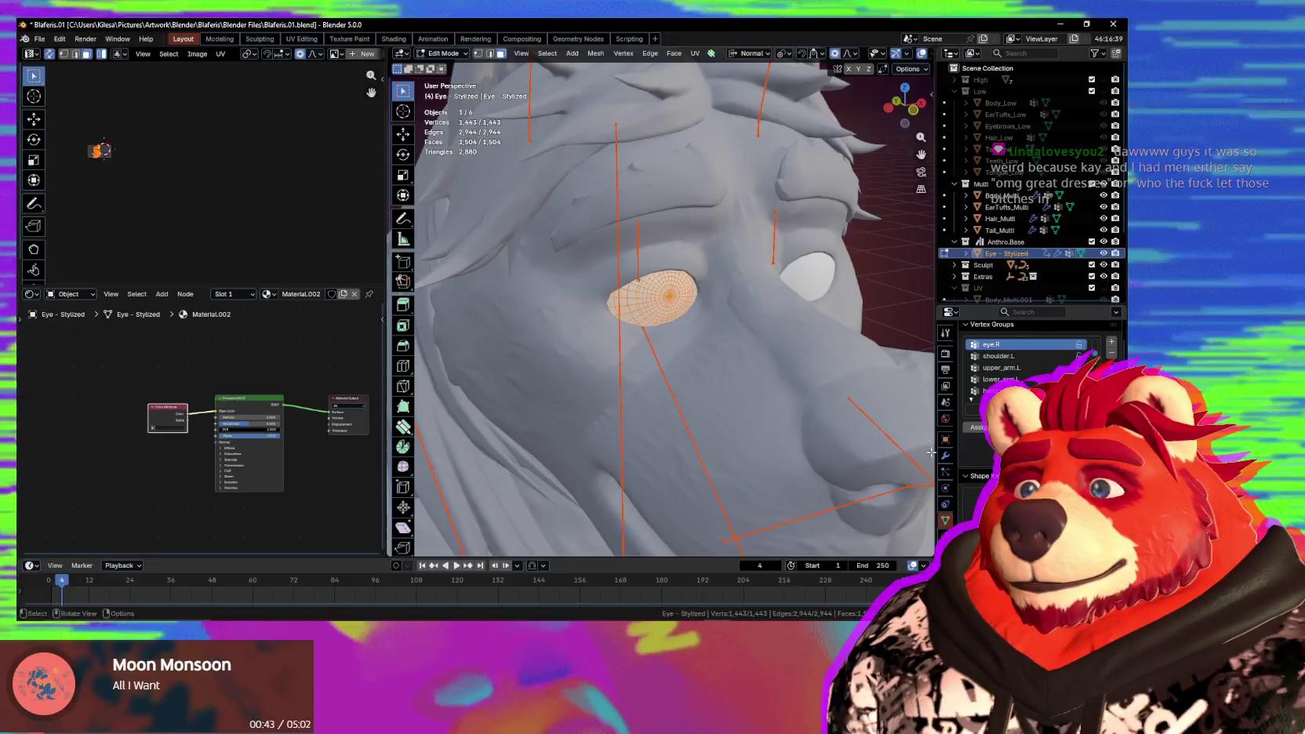
{"action": "key", "text": "ctrl+Tab"}
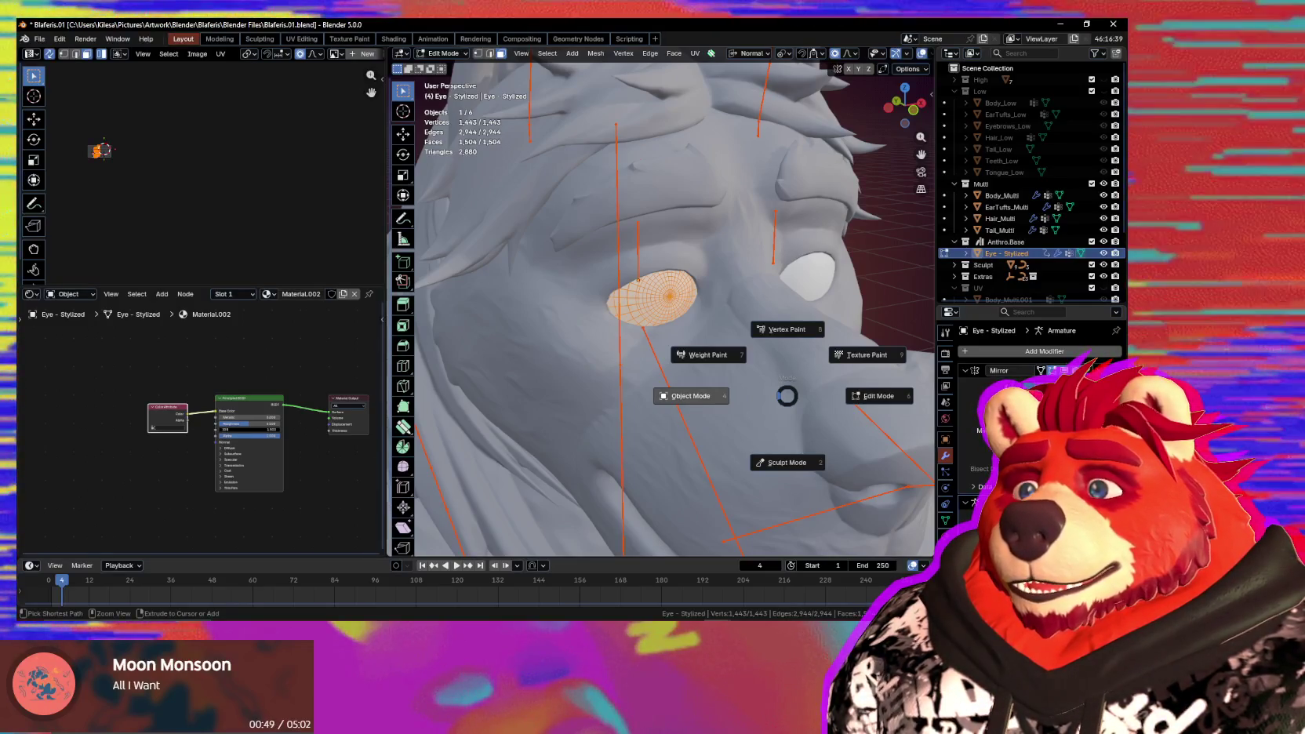
Back in Object Mode, apply the Mirror modifier to the eye mesh.
{"action": "left_click", "coordinate": [690, 395]}
{"action": "key", "text": "ctrl+a"}
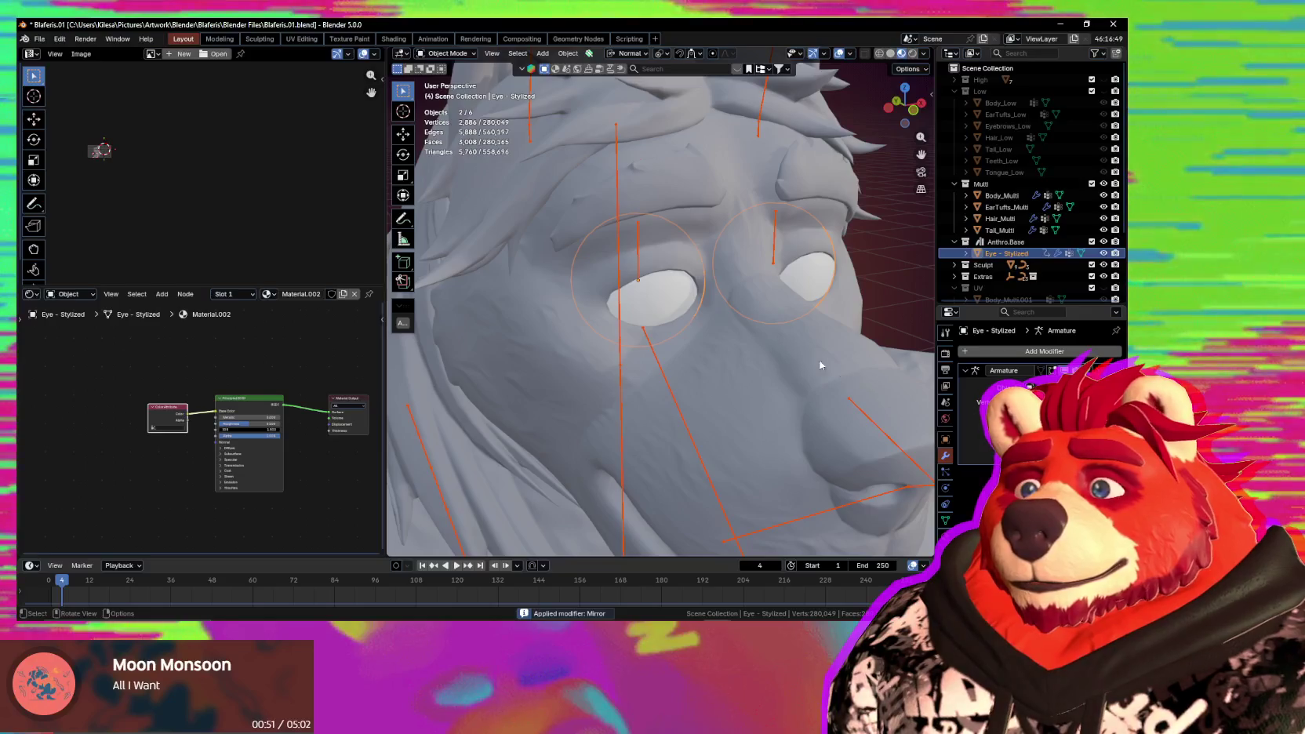
{"action": "scroll", "coordinate": [784, 329], "scroll_direction": "up", "scroll_amount": 2}
{"action": "scroll", "coordinate": [669, 300], "scroll_direction": "up", "scroll_amount": 2}
In Edit Mode with X-ray, select the whole left eyeball as linked geometry.
{"action": "key", "text": "Tab"}
{"action": "scroll", "coordinate": [699, 291], "scroll_direction": "up", "scroll_amount": 2}
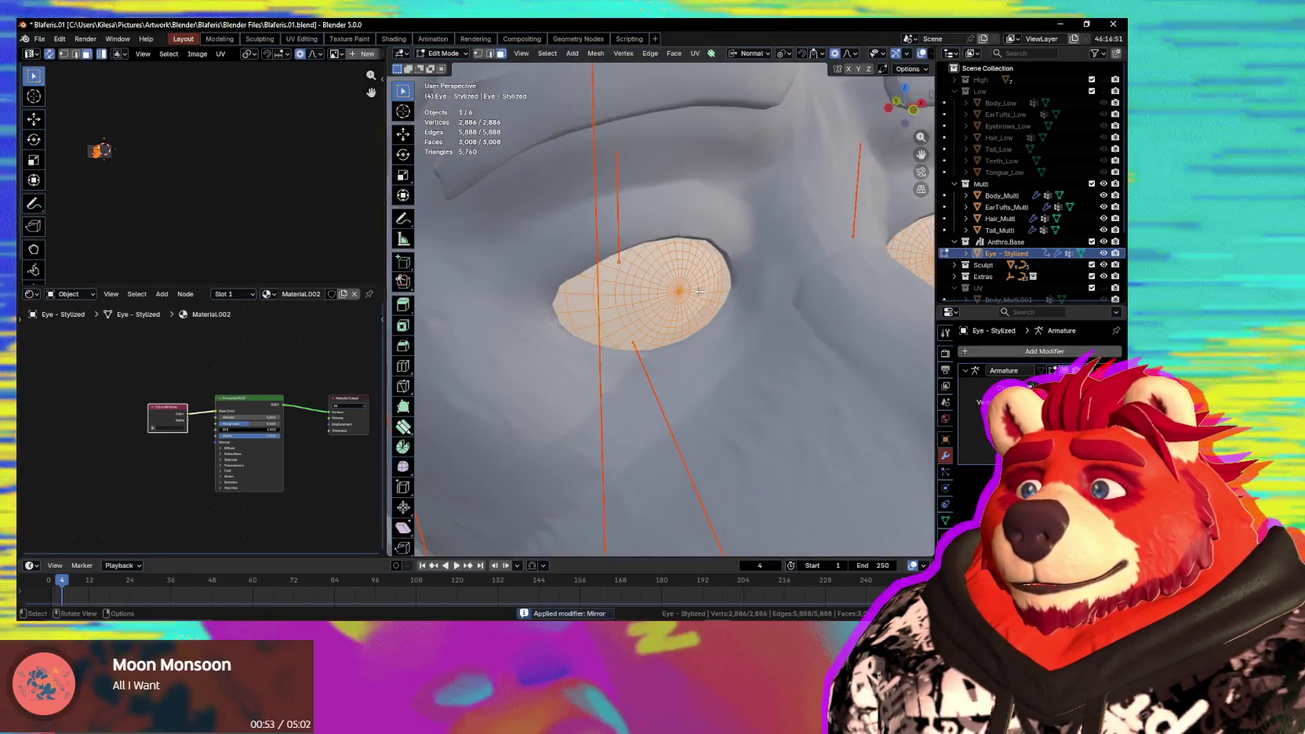
{"action": "key", "text": "alt+z"}
{"action": "mouse_move", "coordinate": [700, 291]}
{"action": "middle_mouse_down"}
{"action": "mouse_move", "coordinate": [678, 301]}
{"action": "mouse_move", "coordinate": [596, 235]}
{"action": "middle_mouse_up"}
{"action": "scroll", "coordinate": [596, 235], "scroll_direction": "down", "scroll_amount": 3}
{"action": "left_click", "coordinate": [562, 217]}
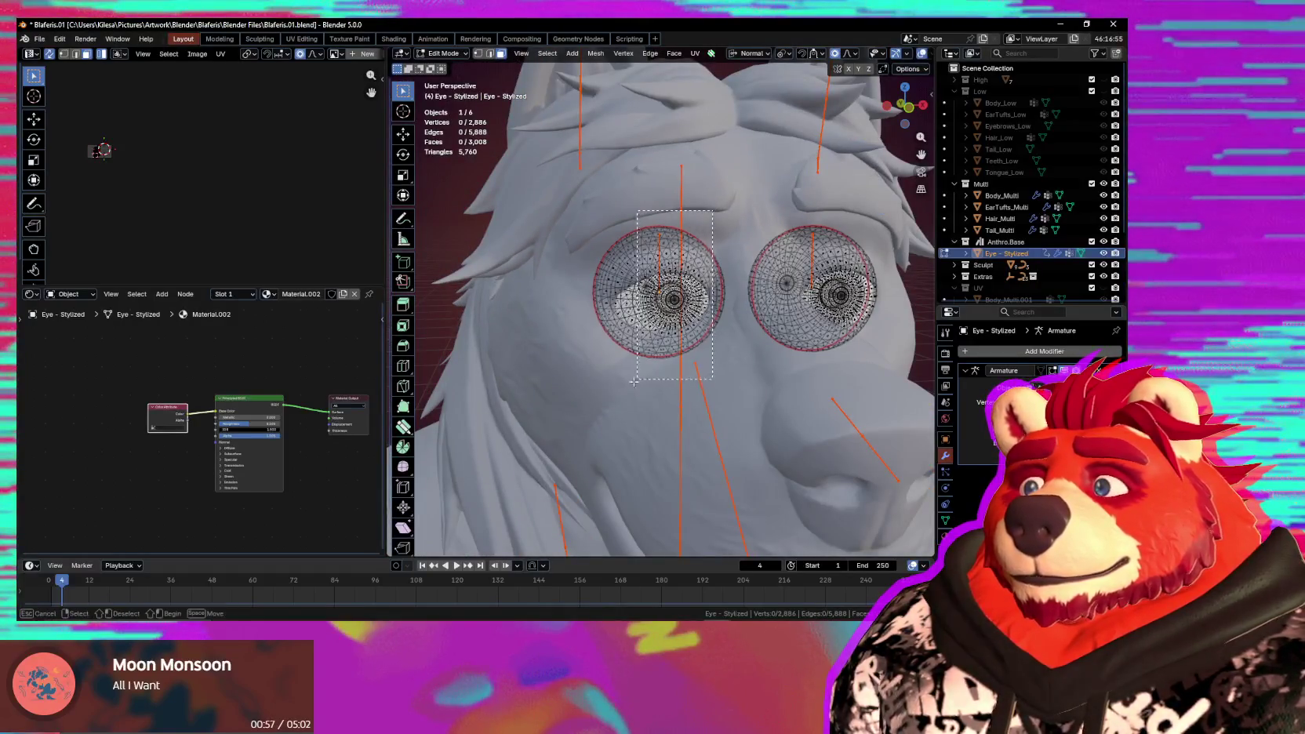
{"action": "left_click_drag", "start_coordinate": [634, 381], "coordinate": [597, 388]}
{"action": "key", "text": "ctrl+l"}
{"action": "middle_click_drag", "start_coordinate": [543, 338], "coordinate": [860, 396]}
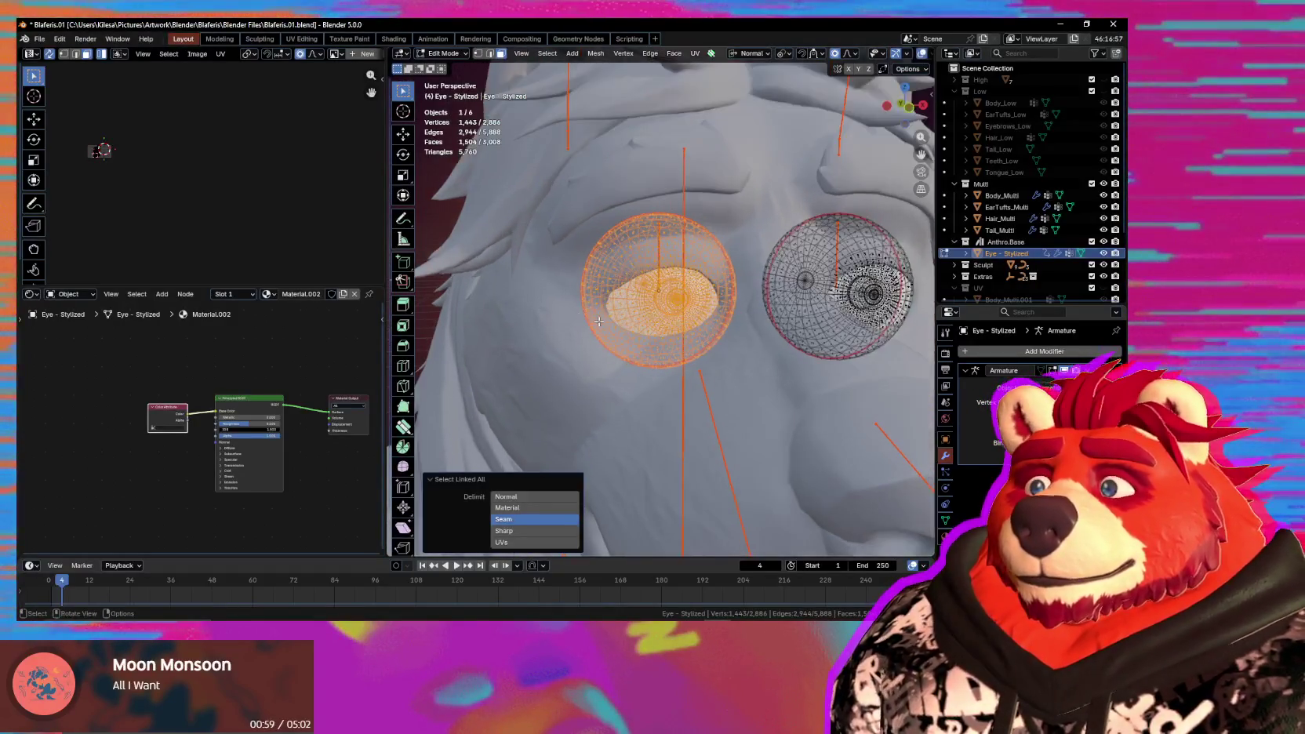
{"action": "left_click", "coordinate": [945, 520]}
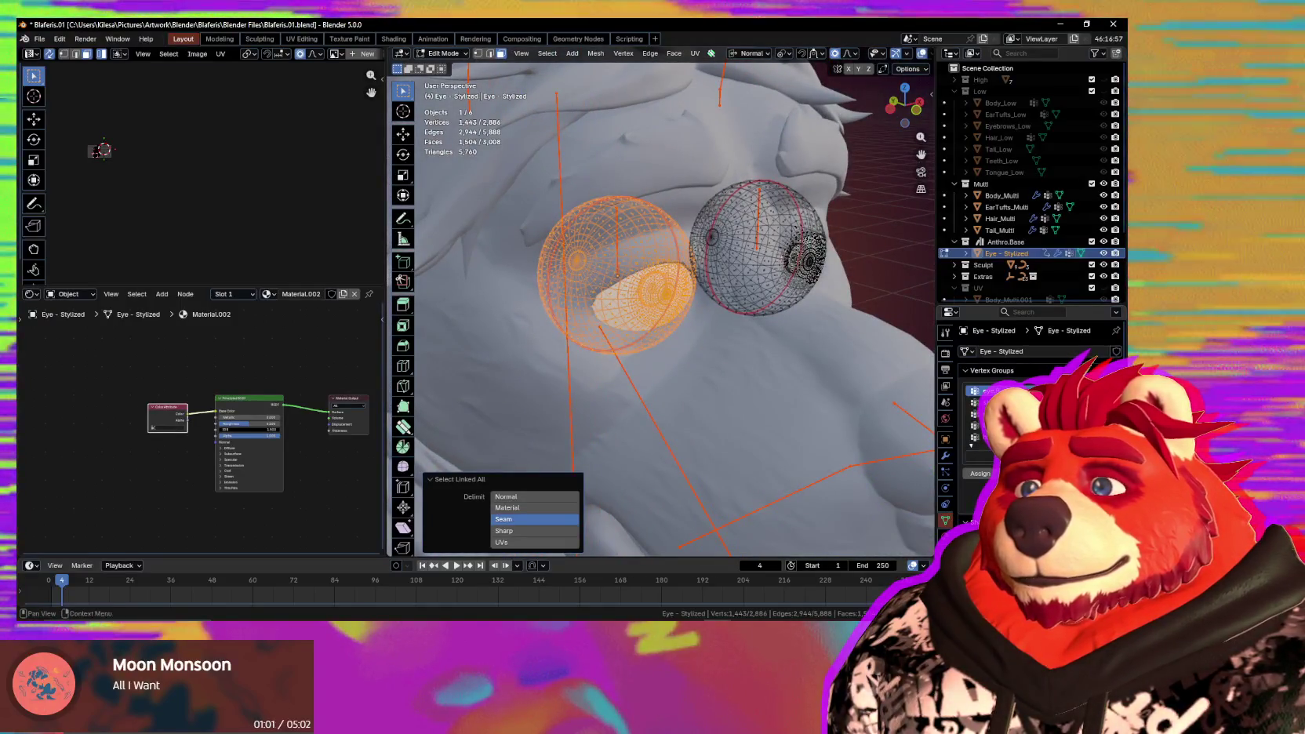
{"action": "middle_click_drag", "start_coordinate": [784, 376], "coordinate": [690, 369]}
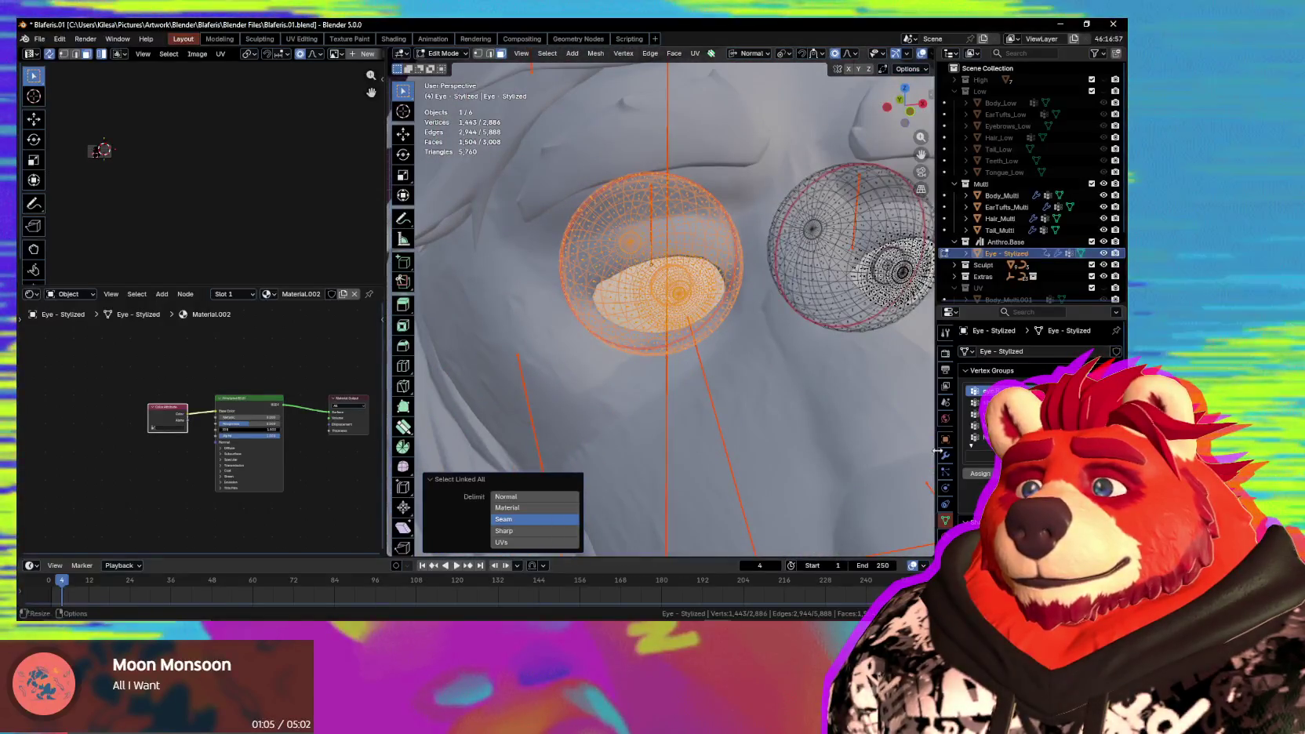
{"action": "left_click", "coordinate": [980, 474]}
Select the right-hand eyeball, assign it to the eye.L vertex group, and return to Object Mode.
{"action": "middle_click_drag", "start_coordinate": [690, 424], "coordinate": [596, 439]}
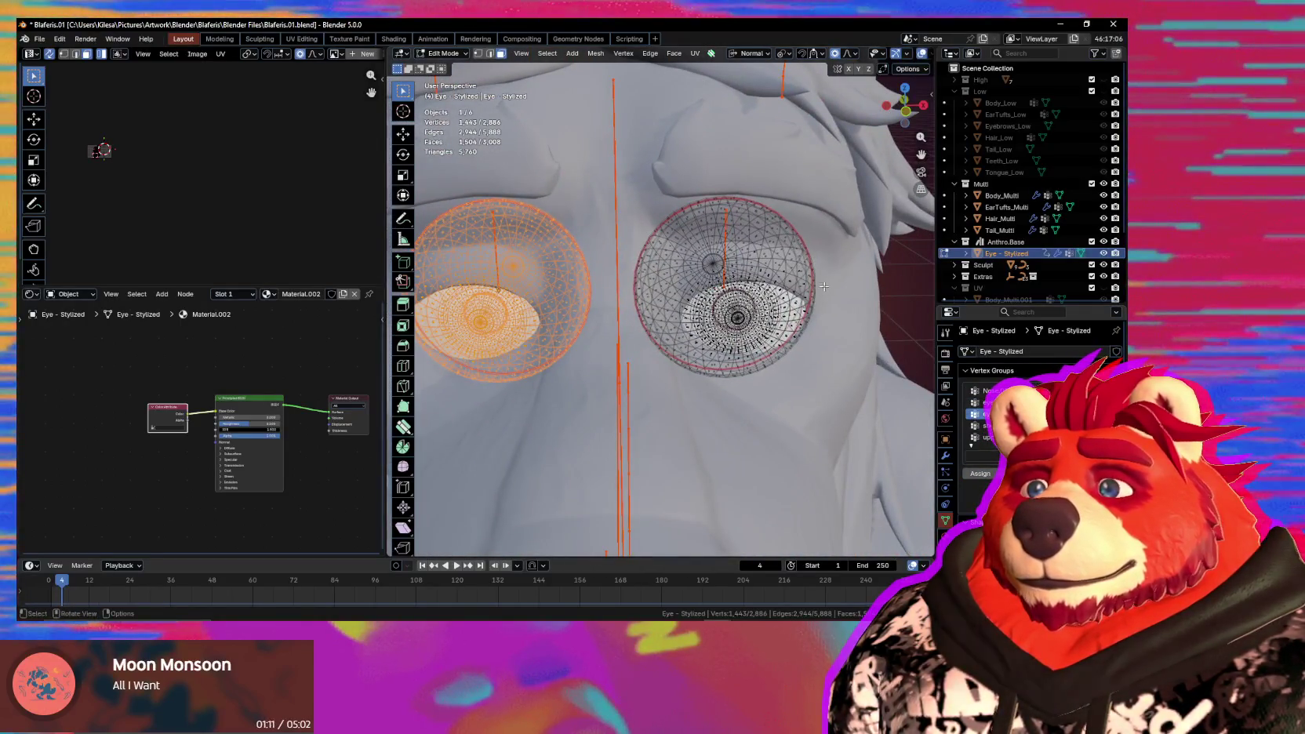
{"action": "left_click_drag", "start_coordinate": [703, 352], "coordinate": [705, 355]}
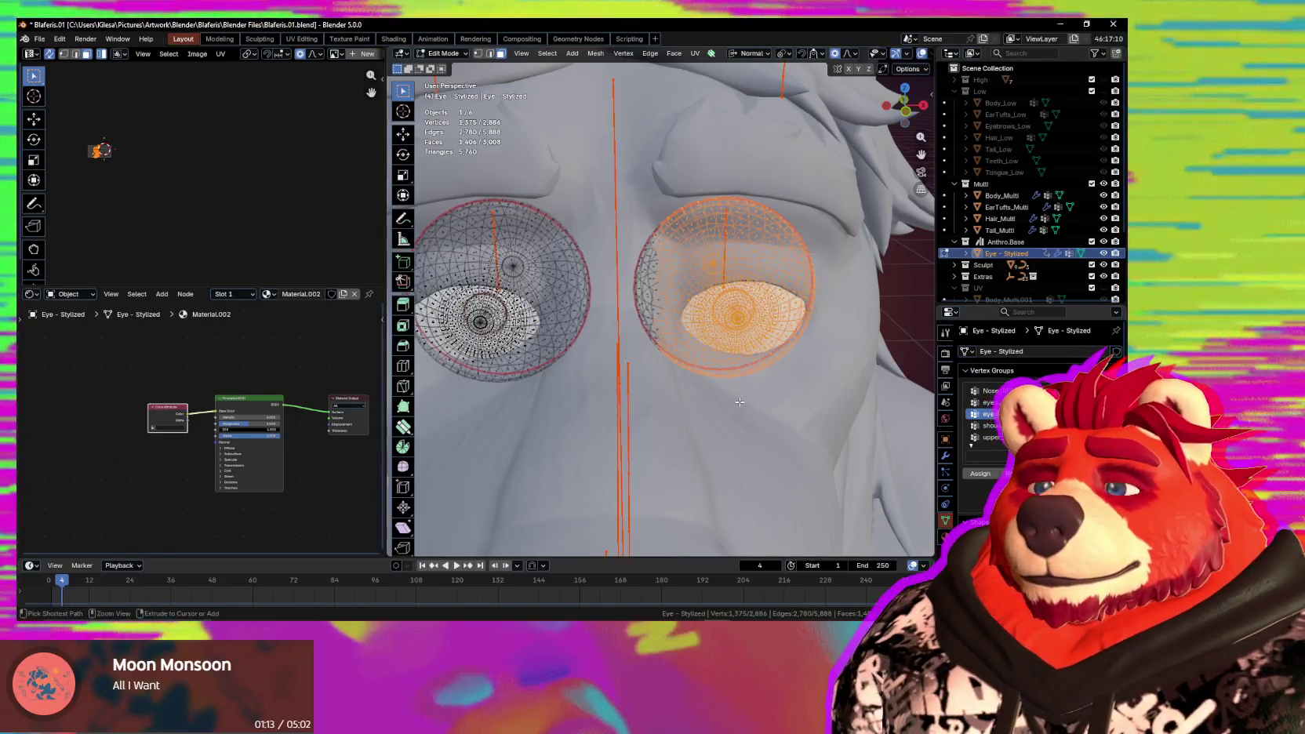
{"action": "key", "text": "ctrl+l"}
{"action": "left_click", "coordinate": [980, 402]}
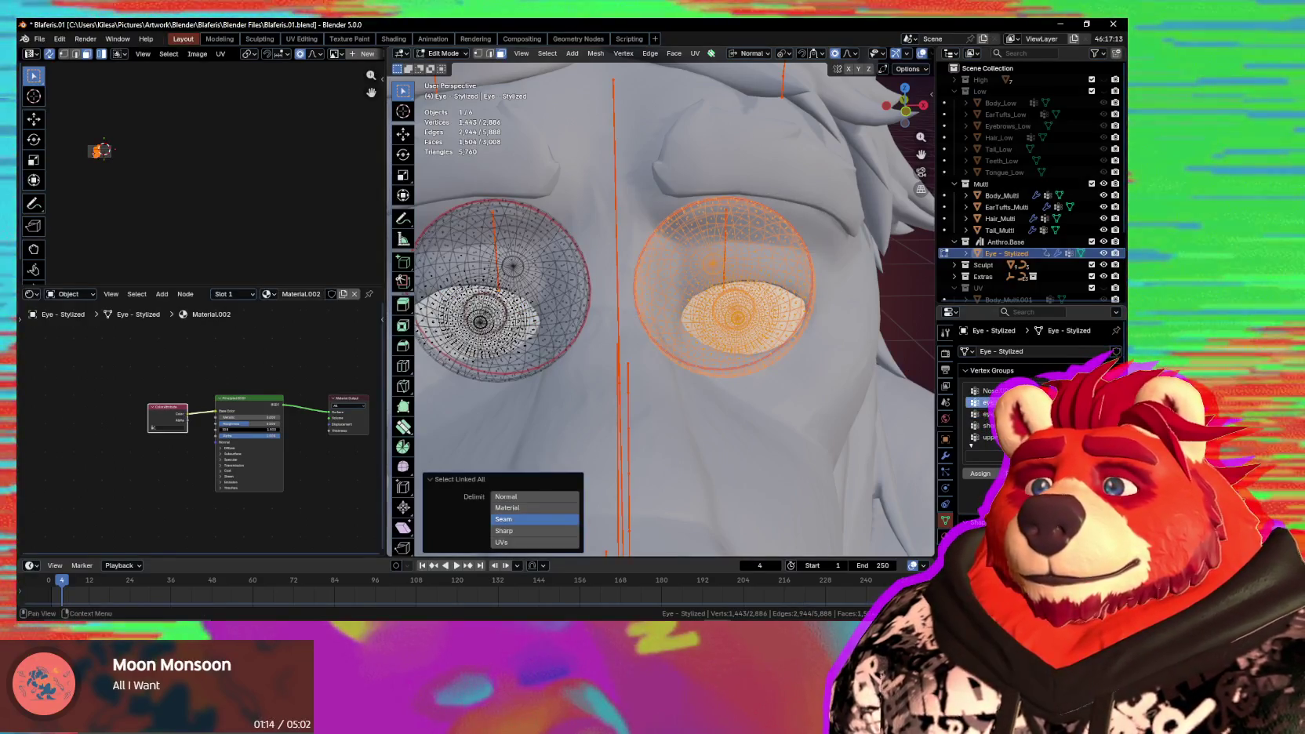
{"action": "left_click", "coordinate": [980, 475]}
{"action": "scroll", "coordinate": [659, 313], "scroll_direction": "down", "scroll_amount": 3}
{"action": "key", "text": "Tab"}
{"action": "middle_click_drag", "start_coordinate": [549, 353], "coordinate": [468, 371]}
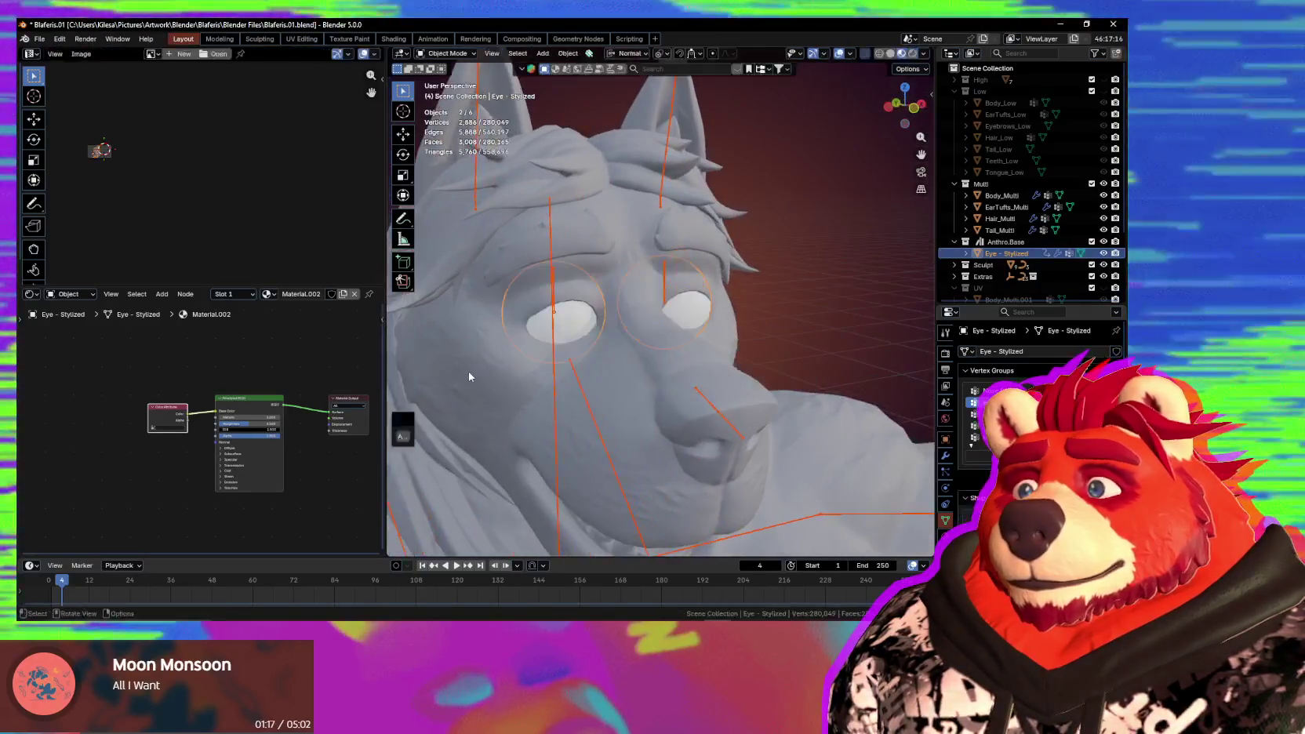
{"action": "middle_click_drag", "start_coordinate": [554, 295], "coordinate": [609, 299]}
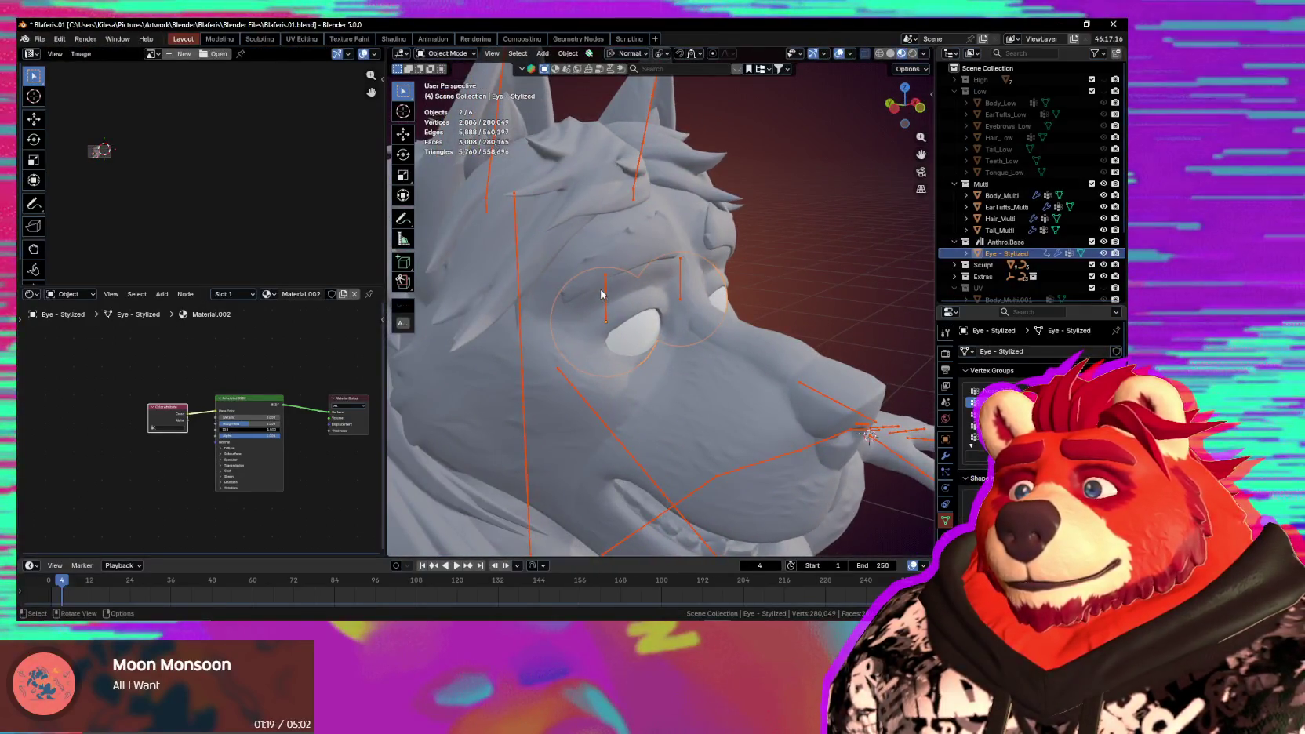
{"action": "left_click", "coordinate": [602, 294]}
{"action": "key", "text": "ctrl+Tab"}
{"action": "key", "text": "r"}
{"action": "key", "text": "r"}
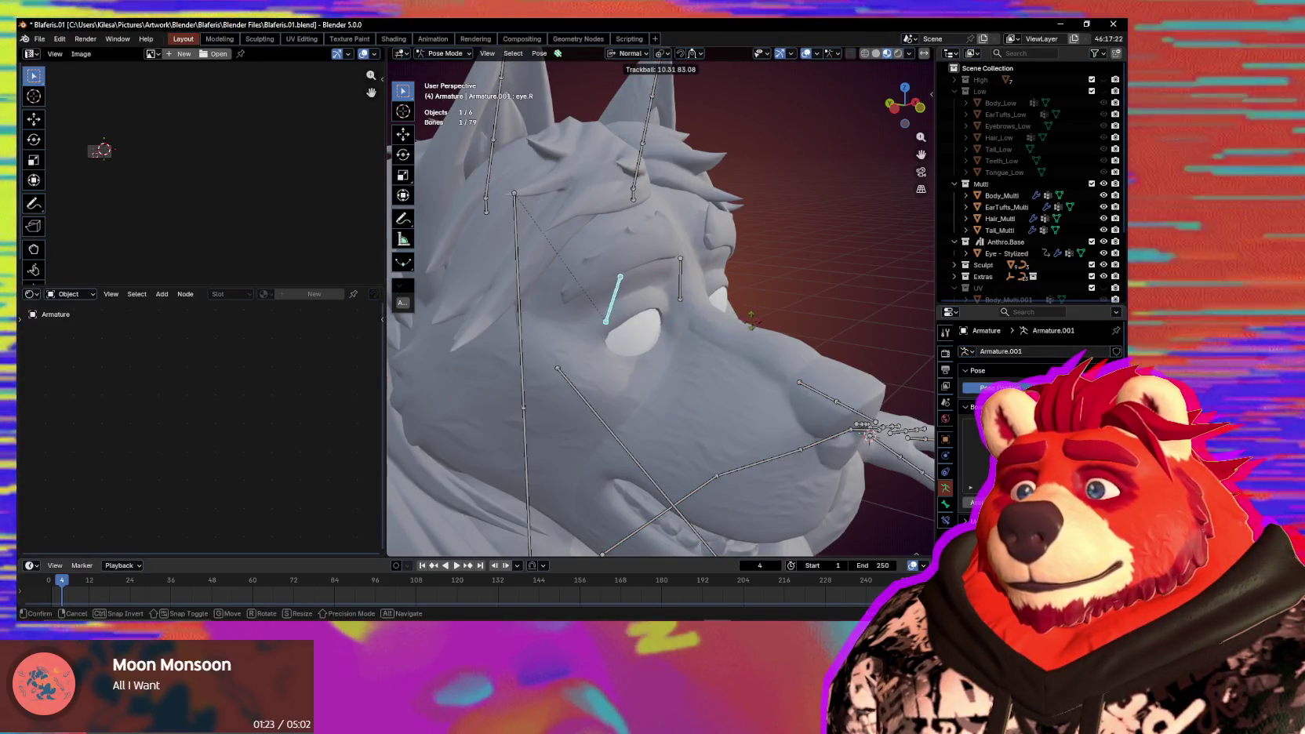
{"action": "key", "text": "Escape"}
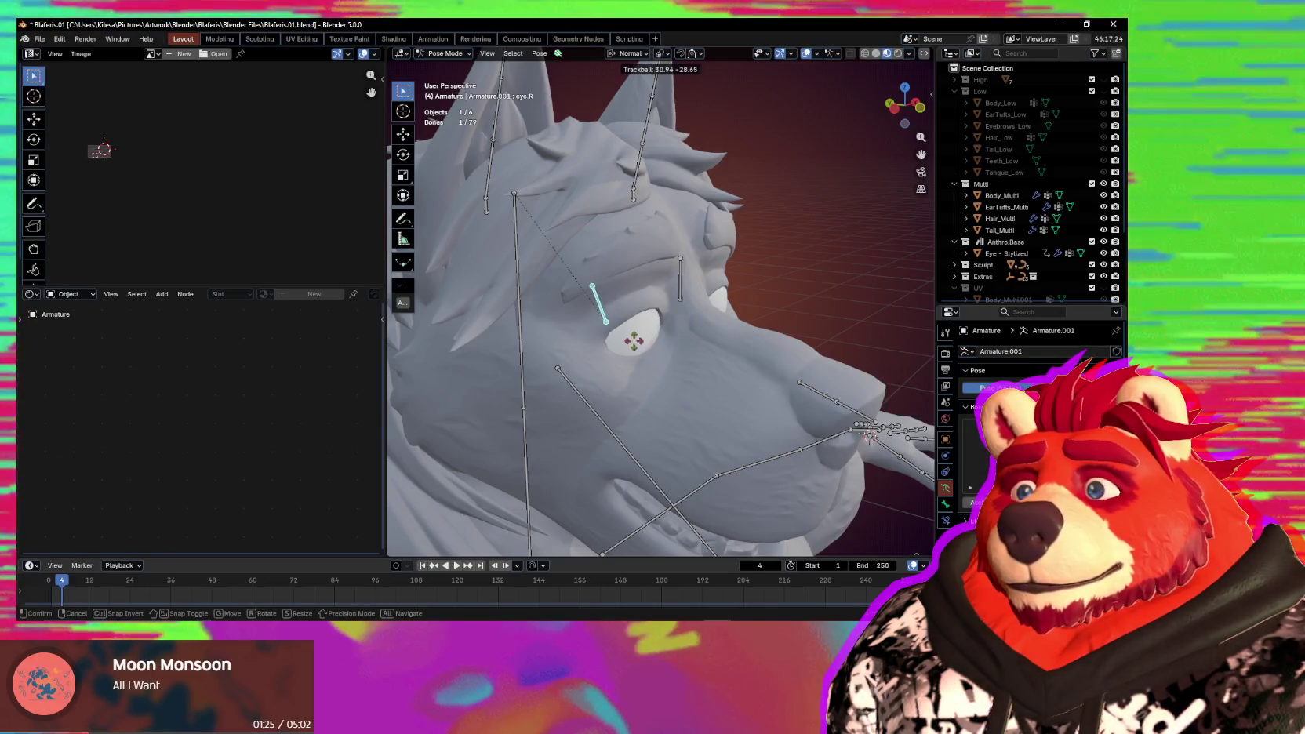
{"action": "key", "text": "ctrl+Tab"}
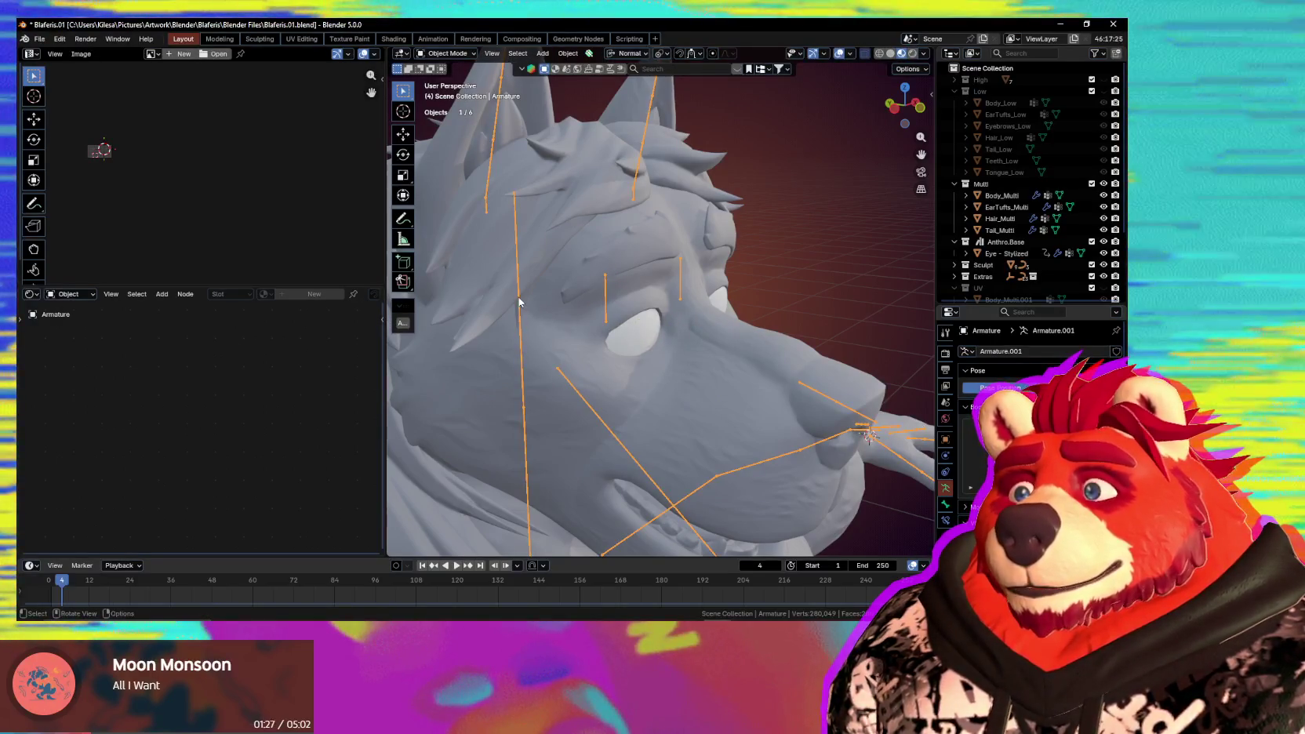
{"action": "key", "text": "ctrl+Tab"}
{"action": "left_click", "coordinate": [519, 301]}
{"action": "key", "text": "r"}
{"action": "key", "text": "r"}
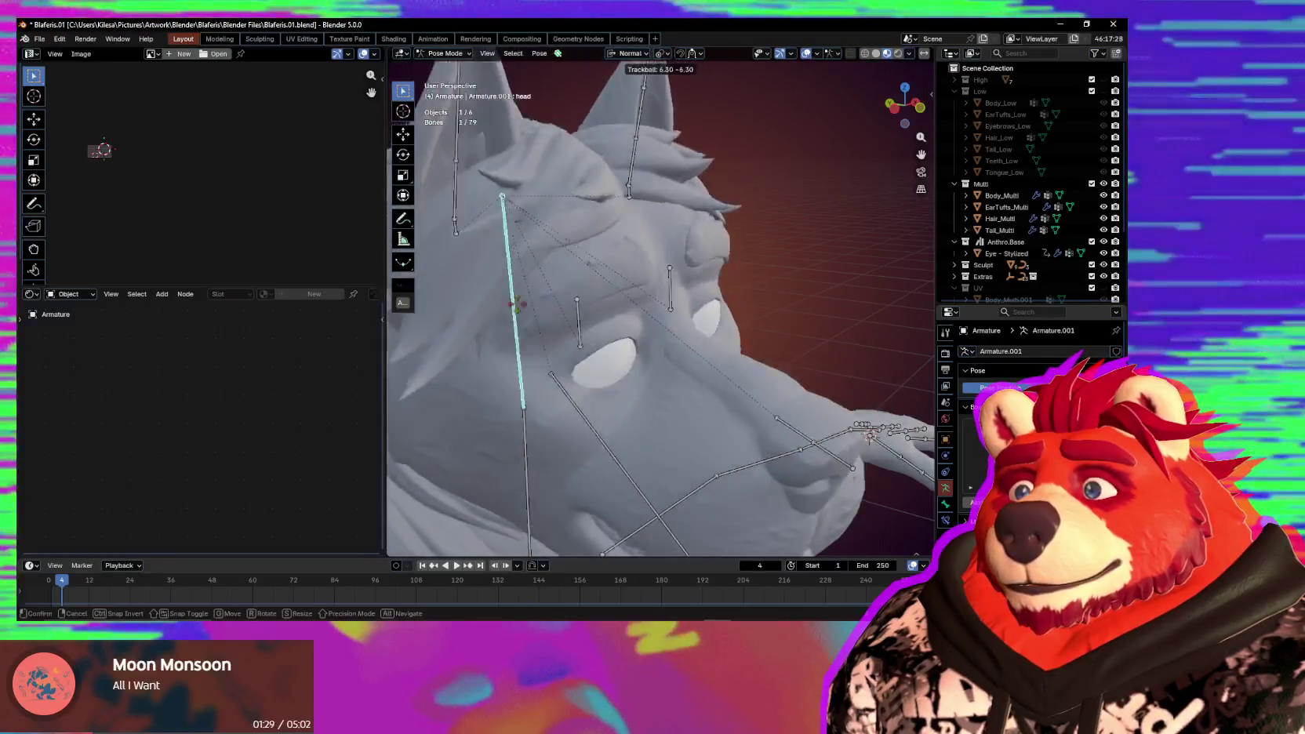
{"action": "middle_click_drag", "start_coordinate": [550, 303], "coordinate": [596, 329], "text": "alt"}
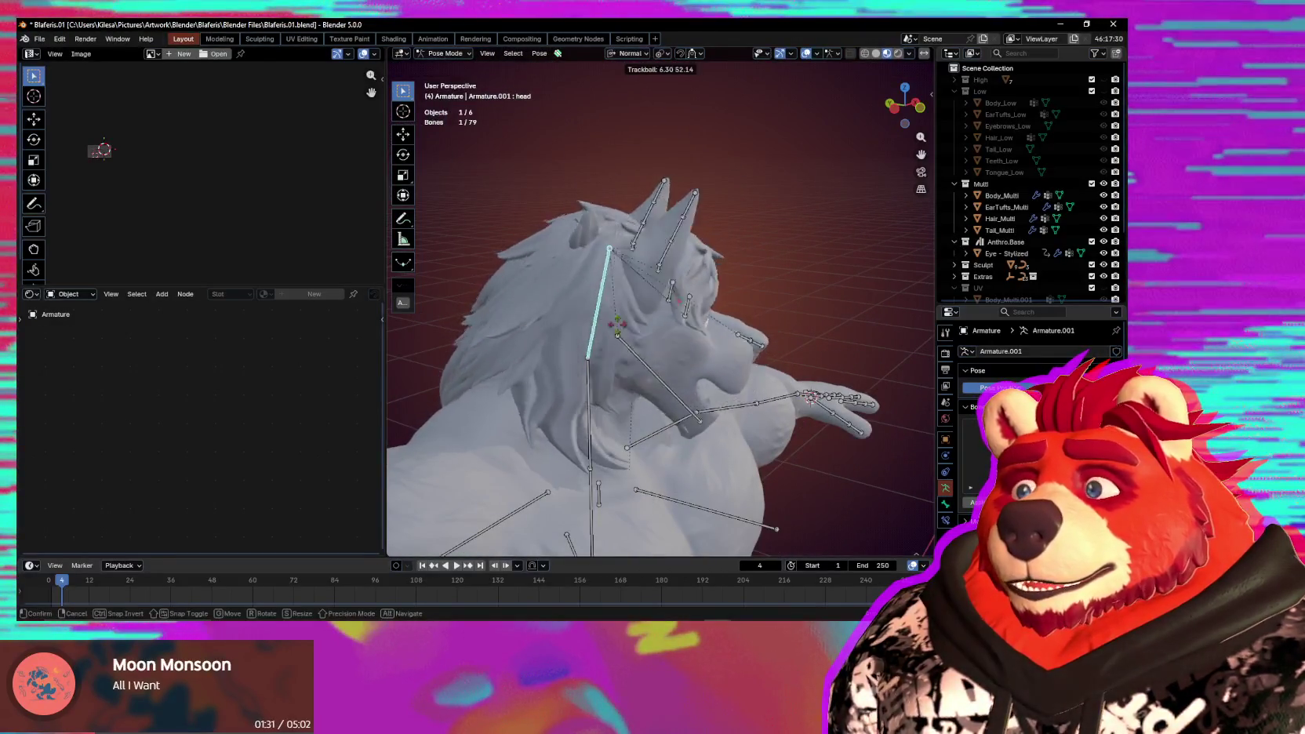
{"action": "key", "text": "Escape"}
{"action": "scroll", "coordinate": [712, 359], "scroll_direction": "up", "scroll_amount": 3}
{"action": "key", "text": "ctrl+Tab"}
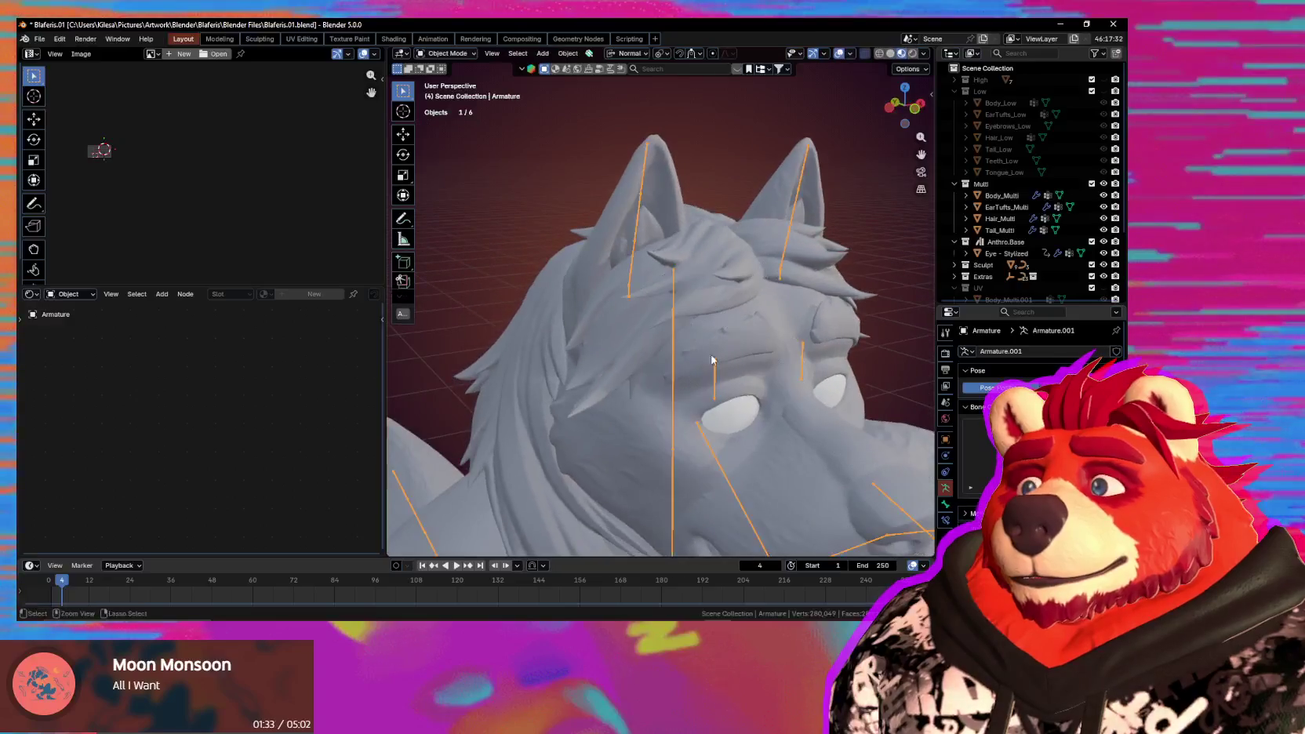
{"action": "middle_click_drag", "start_coordinate": [711, 359], "coordinate": [635, 326]}
Select EarTufts_Multi and show its MMD shading and SDF driver settings in the sidebar.
{"action": "left_click", "coordinate": [638, 175]}
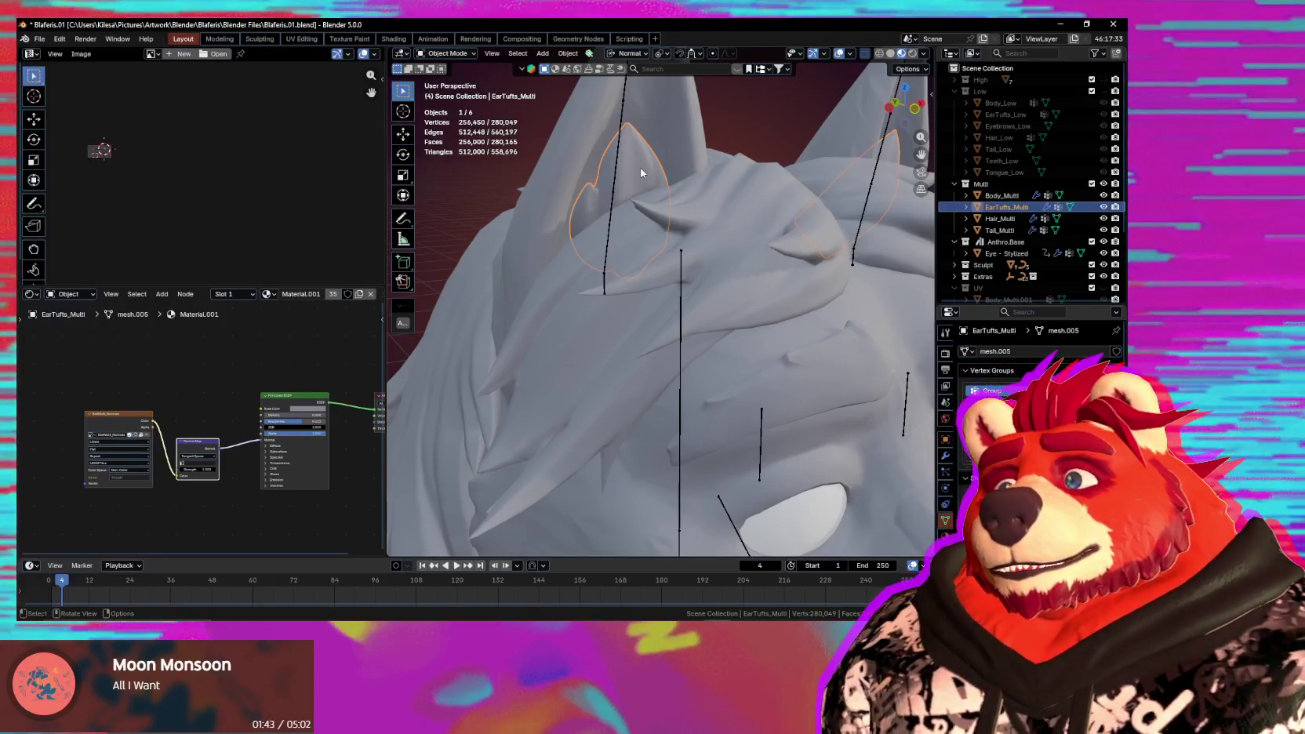
{"action": "middle_click_drag", "start_coordinate": [620, 174], "coordinate": [631, 307]}
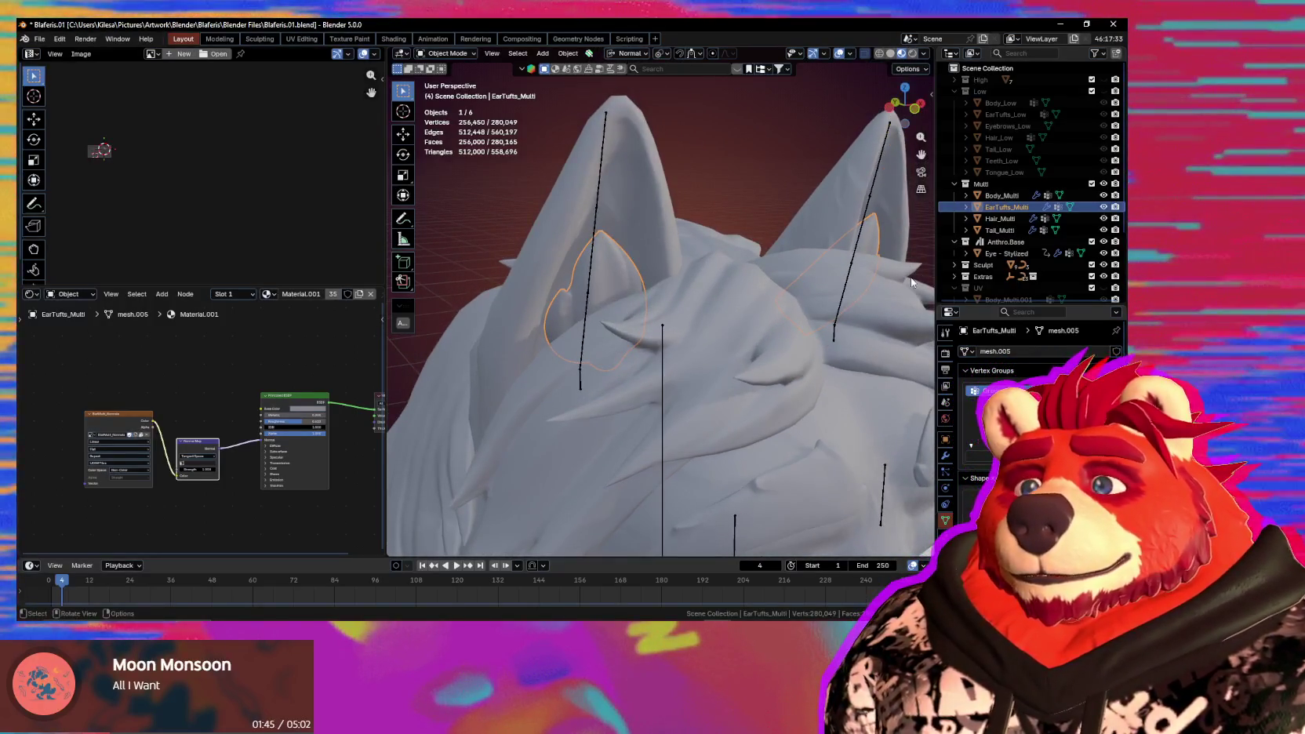
{"action": "key", "text": "n"}
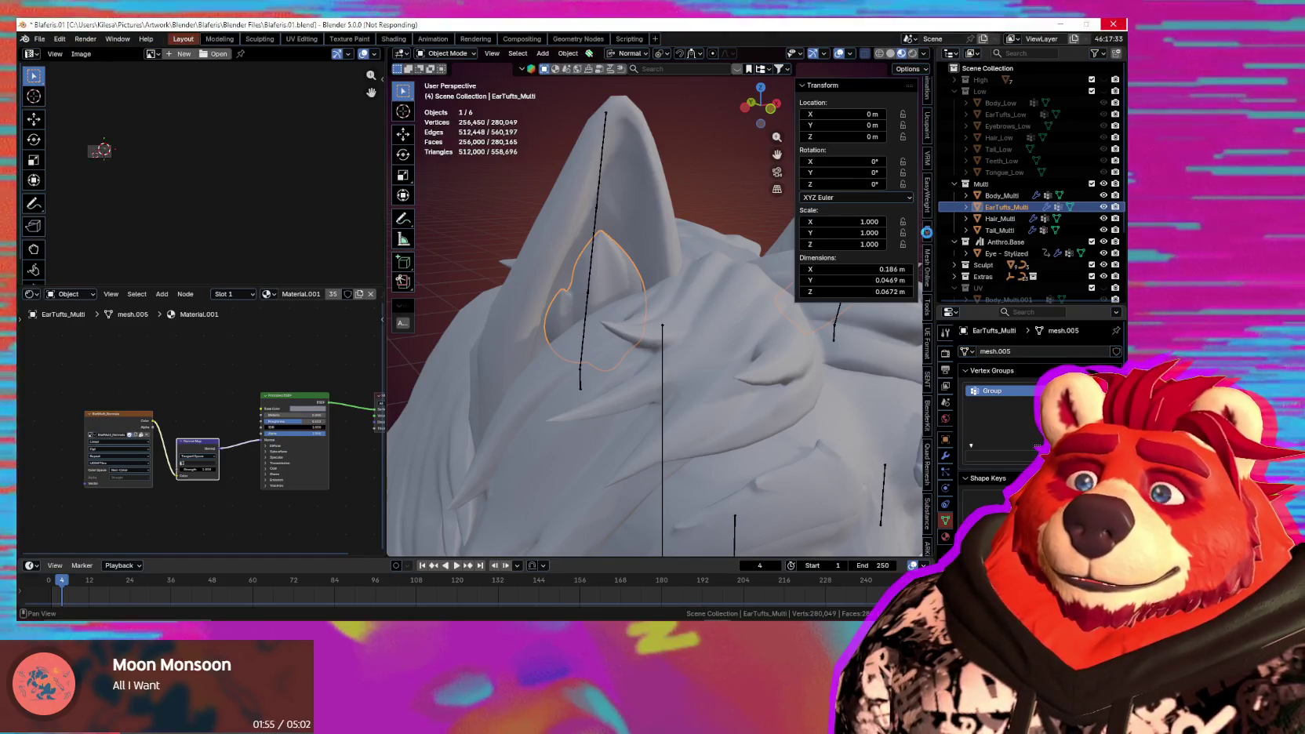
{"action": "scroll", "coordinate": [931, 275], "scroll_direction": "down", "scroll_amount": 4}
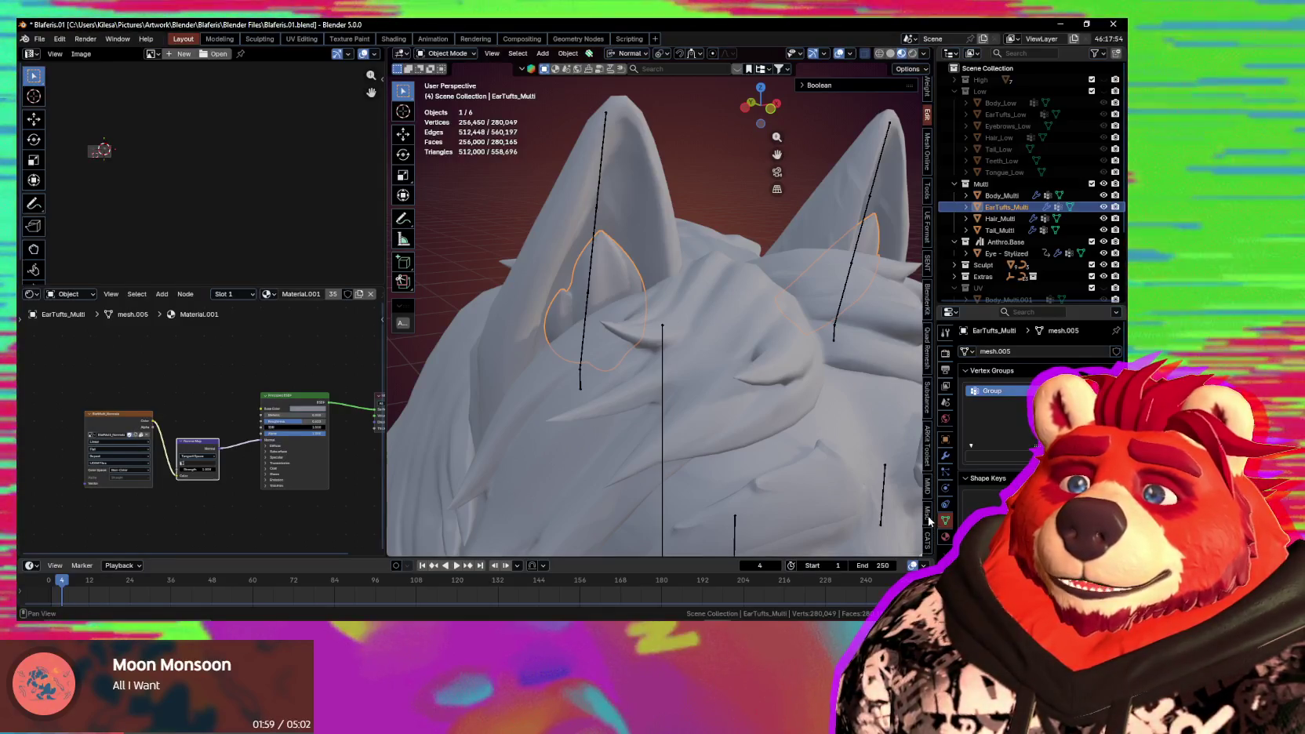
{"action": "left_click", "coordinate": [928, 516]}
{"action": "scroll", "coordinate": [928, 440], "scroll_direction": "down", "scroll_amount": 3}
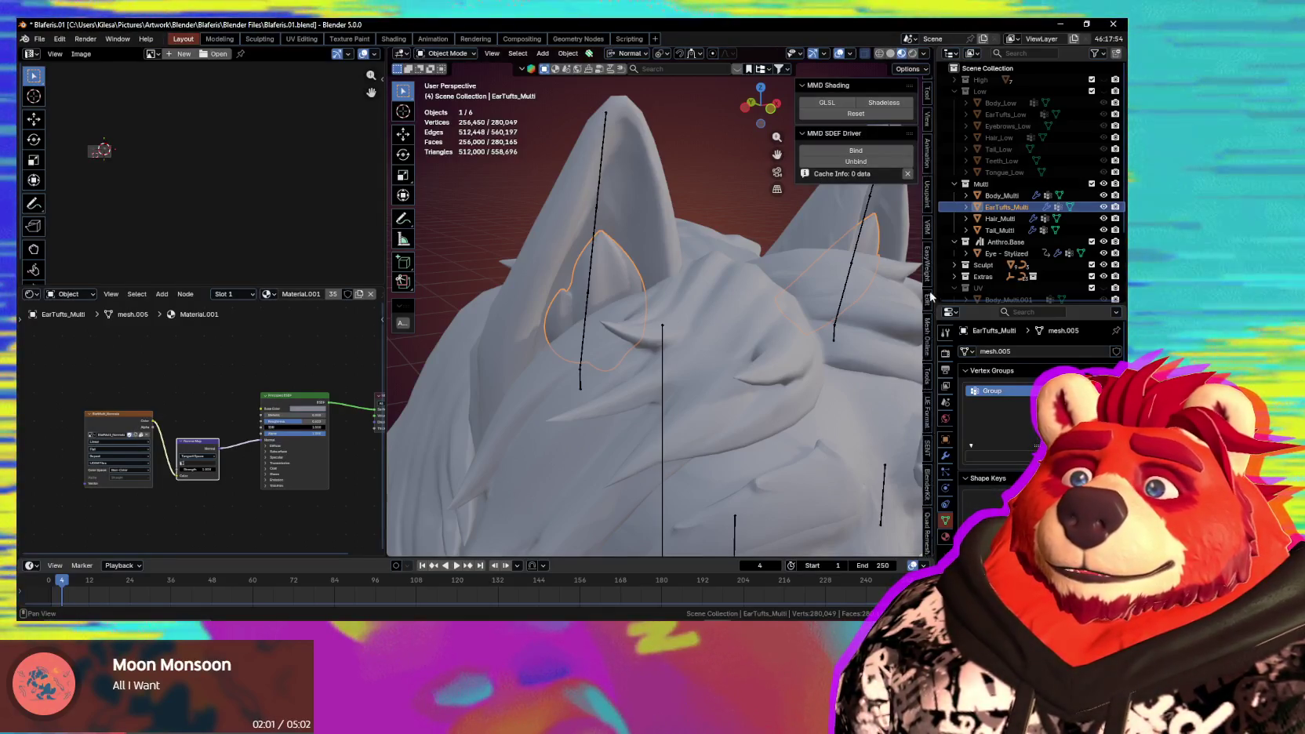
{"action": "scroll", "coordinate": [863, 439], "scroll_direction": "down", "scroll_amount": 4}
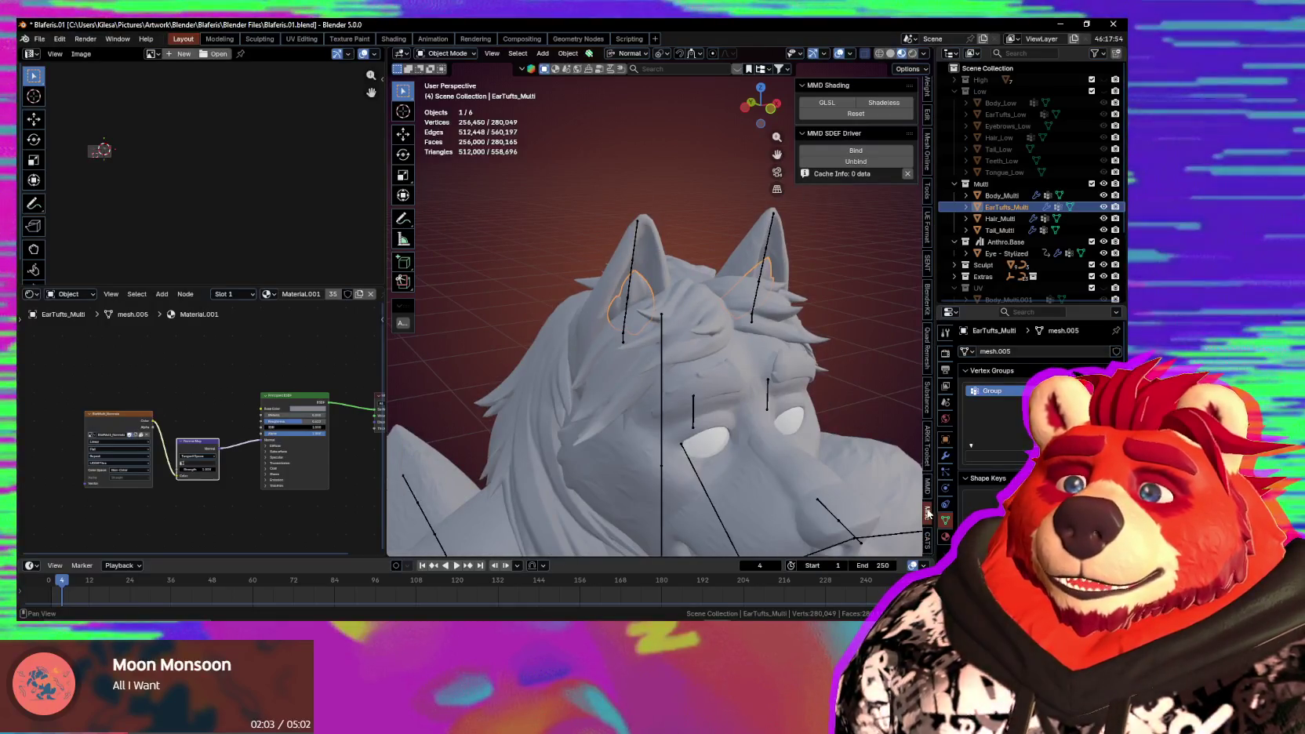
{"action": "scroll", "coordinate": [925, 479], "scroll_direction": "up", "scroll_amount": 8}
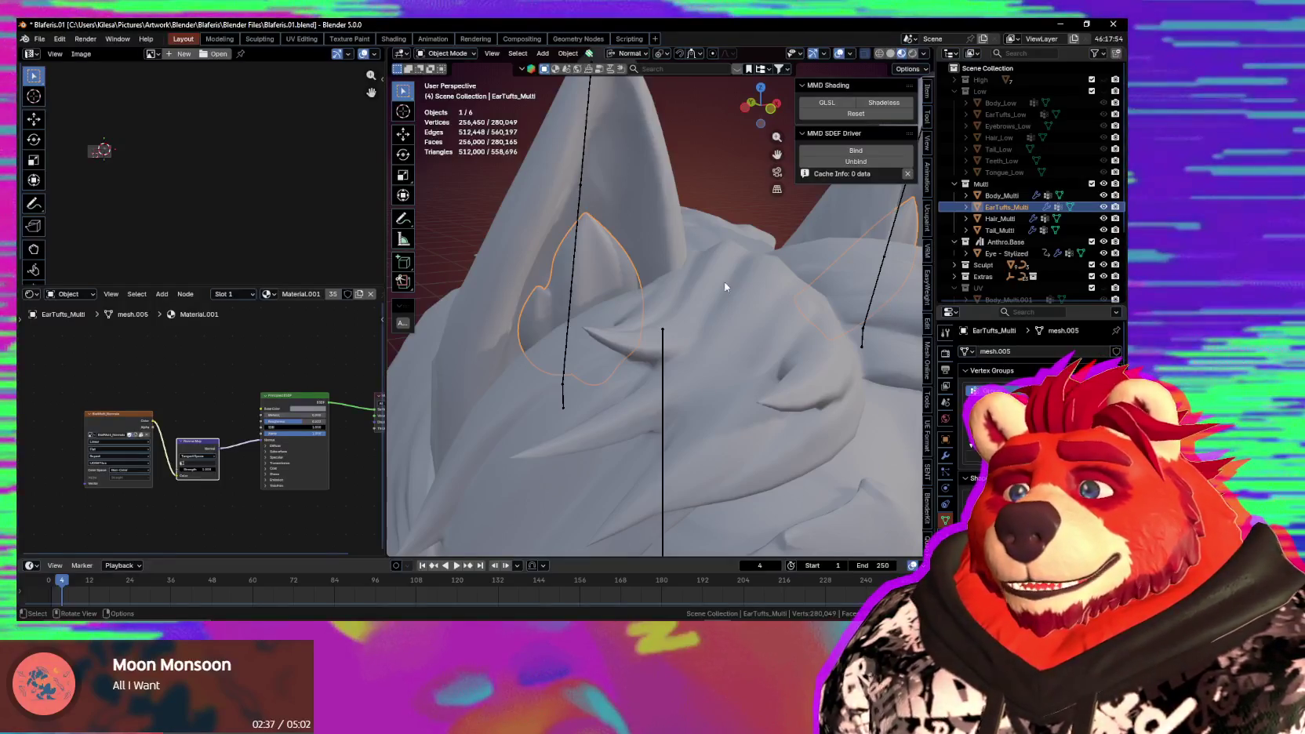
Orbit around the ear mesh and show the ear tufts' modifier stack.
{"action": "middle_click_drag", "start_coordinate": [722, 285], "coordinate": [696, 292]}
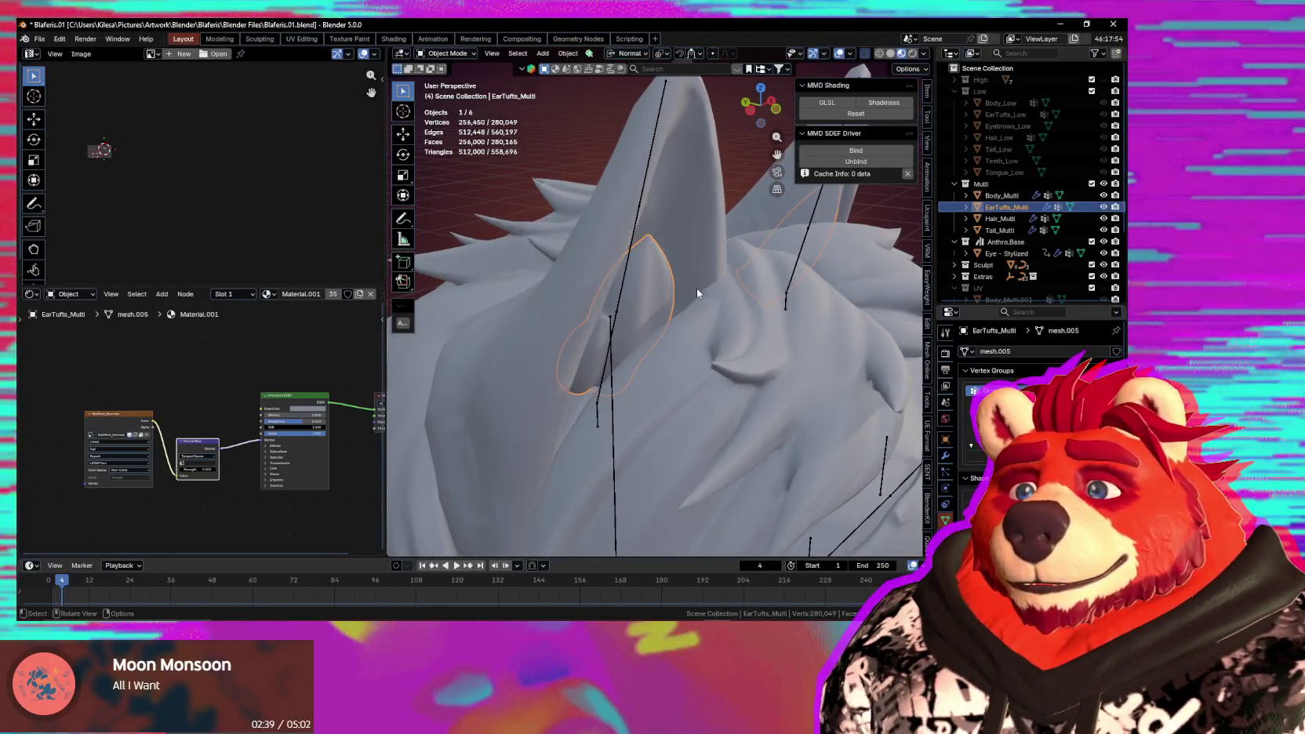
{"action": "mouse_move", "coordinate": [735, 295]}
{"action": "middle_mouse_down"}
{"action": "mouse_move", "coordinate": [668, 262]}
{"action": "mouse_move", "coordinate": [665, 273]}
{"action": "mouse_move", "coordinate": [740, 280]}
{"action": "mouse_move", "coordinate": [741, 267]}
{"action": "middle_mouse_up"}
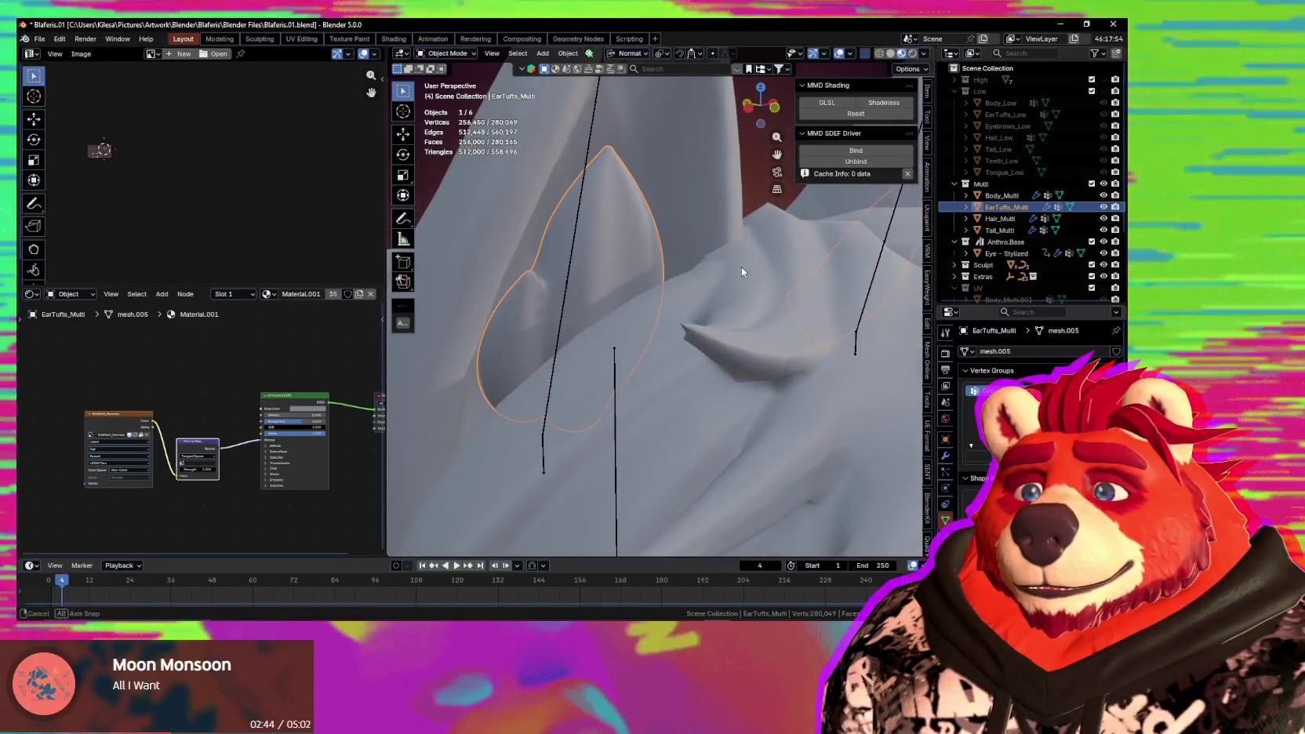
{"action": "left_click", "coordinate": [946, 455]}
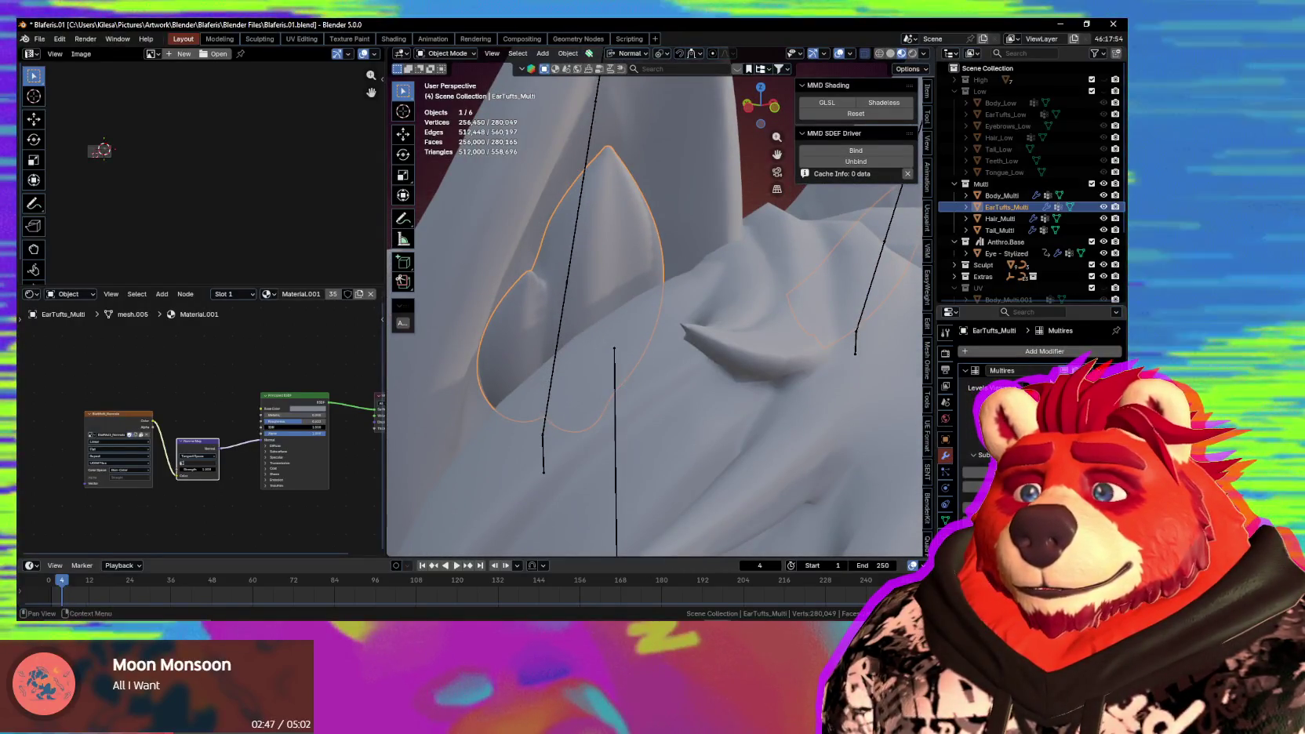
Try a lower Multires preview level, undo it, and display the BlafMulti_Normals texture.
{"action": "left_click", "coordinate": [1043, 387]}
{"action": "key", "text": "ctrl+z"}
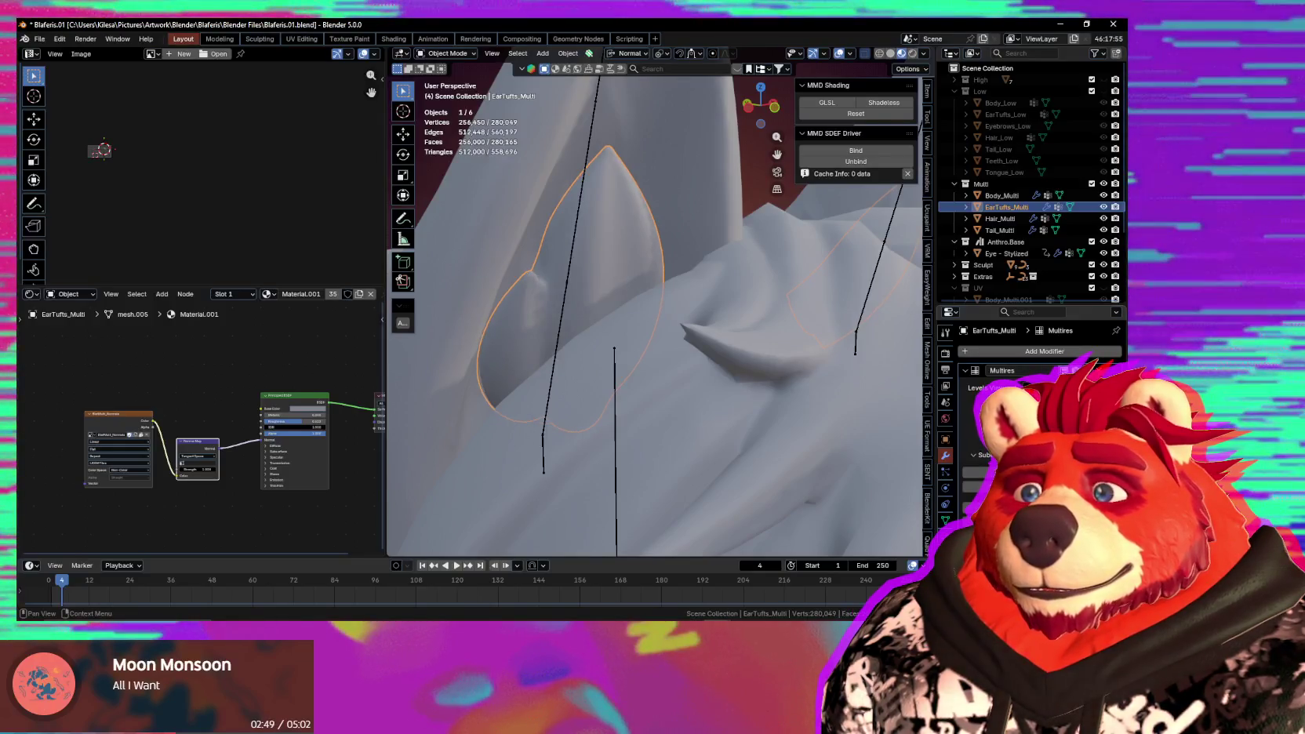
{"action": "left_click", "coordinate": [129, 428]}
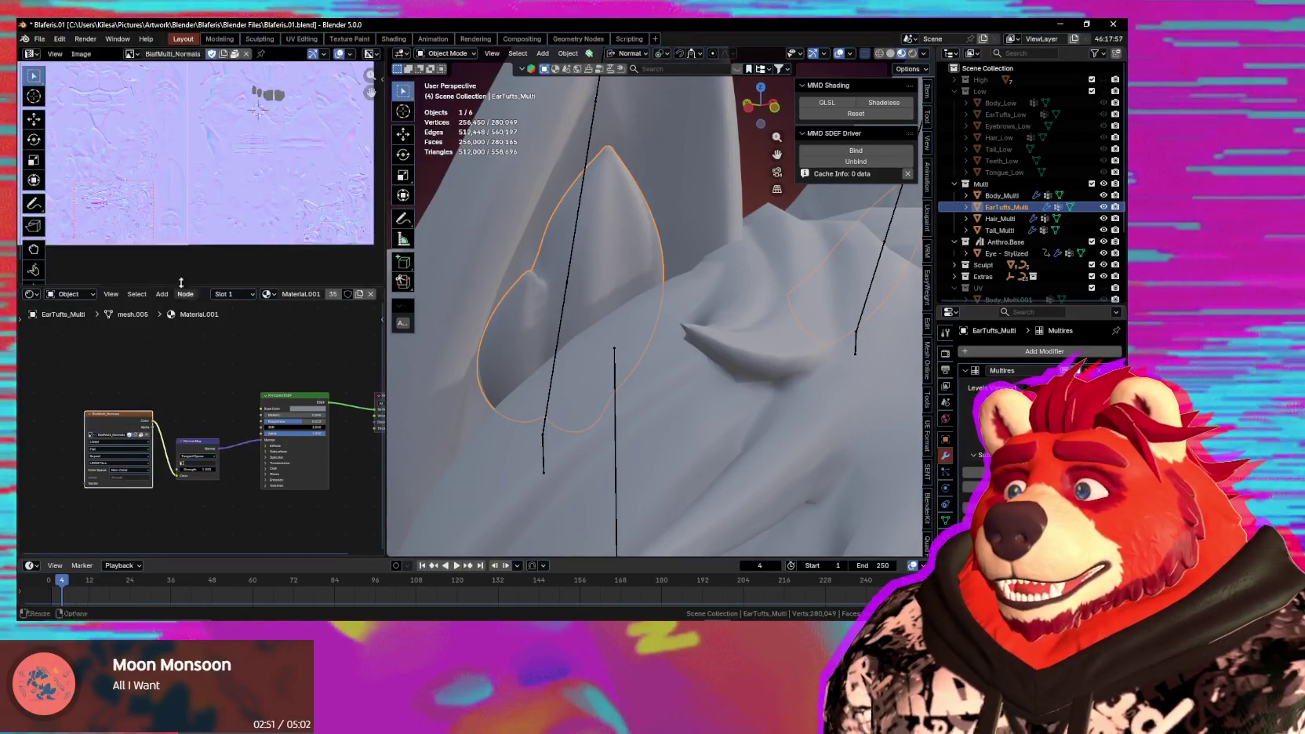
Inspect the normal map's UV islands, then bring up the render and bake settings.
{"action": "scroll", "coordinate": [255, 145], "scroll_direction": "up", "scroll_amount": 2}
{"action": "scroll", "coordinate": [267, 153], "scroll_direction": "up", "scroll_amount": 3}
{"action": "scroll", "coordinate": [298, 169], "scroll_direction": "up", "scroll_amount": 2}
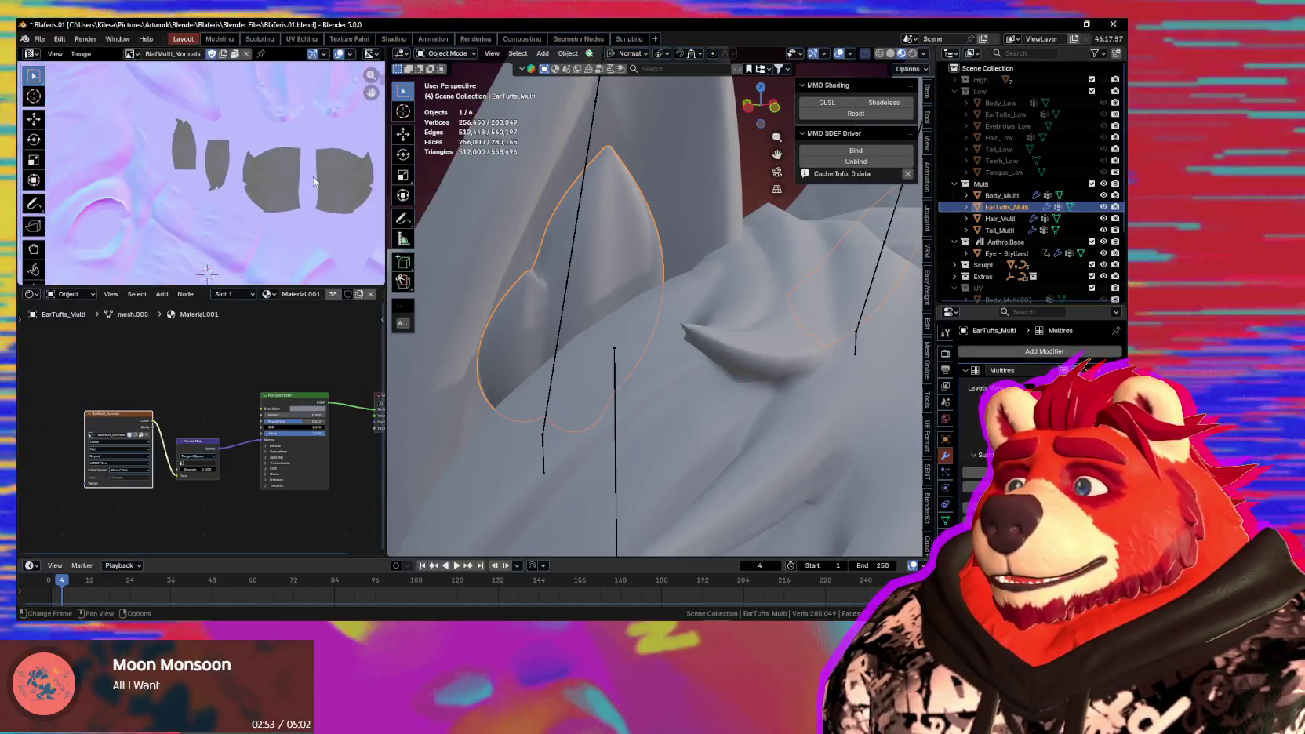
{"action": "scroll", "coordinate": [313, 177], "scroll_direction": "up", "scroll_amount": 2}
{"action": "middle_click_drag", "start_coordinate": [302, 167], "coordinate": [240, 153]}
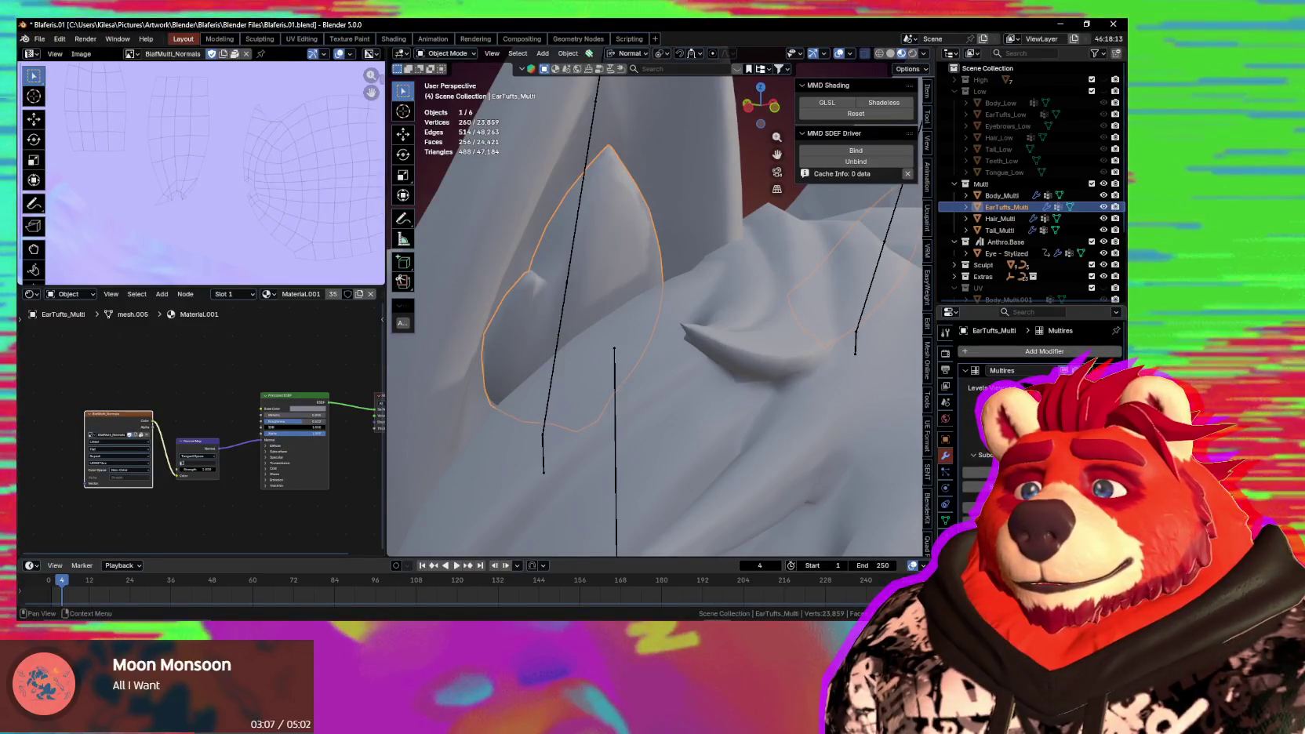
{"action": "middle_click_drag", "start_coordinate": [894, 498], "coordinate": [734, 426]}
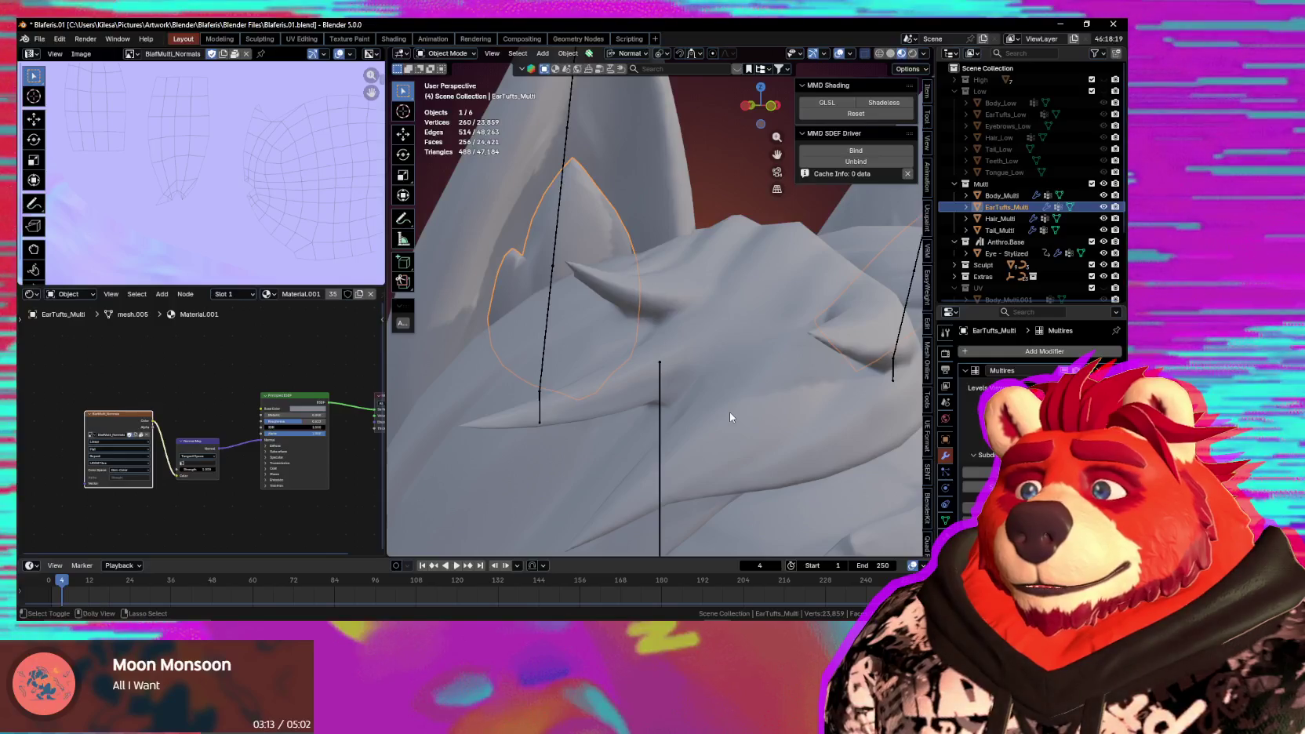
{"action": "left_click", "coordinate": [946, 355]}
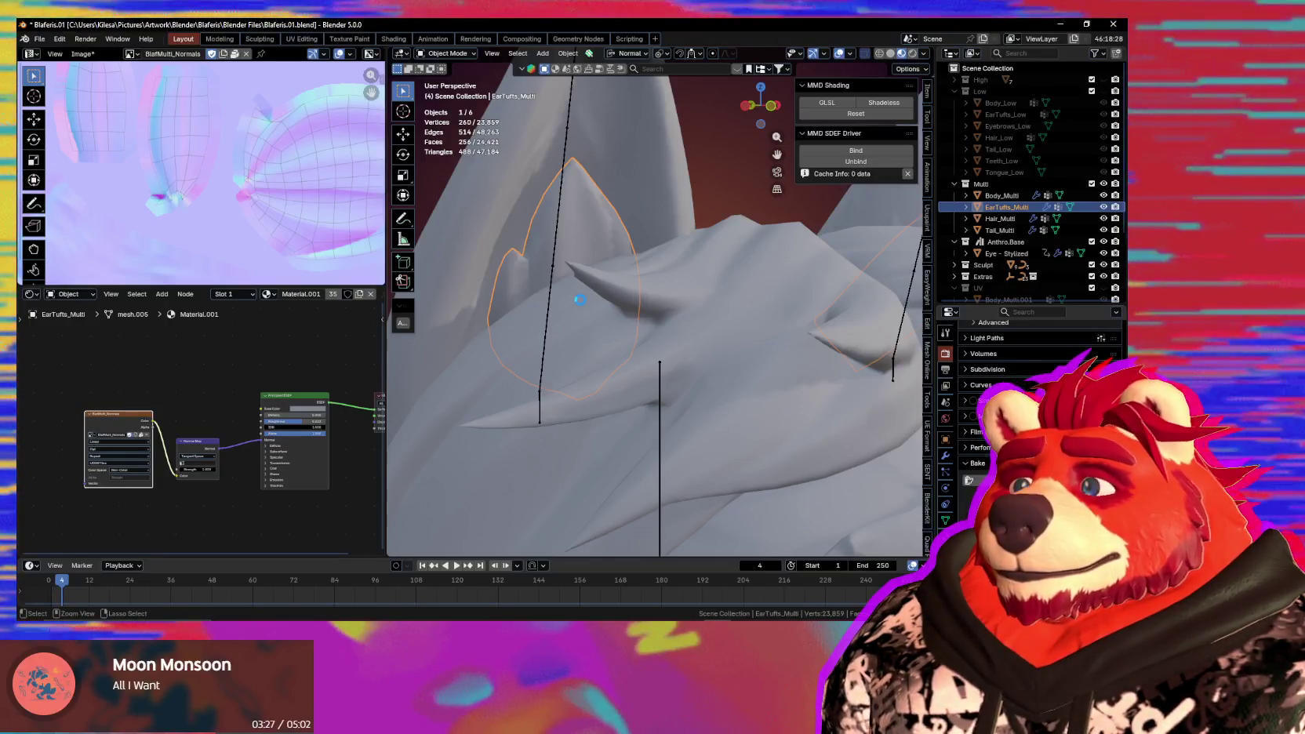
Save Blaferis.01.blend, then select Body_Multi and show its Multires modifier.
{"action": "key", "text": "ctrl+s"}
{"action": "mouse_move", "coordinate": [577, 303]}
{"action": "middle_mouse_down", "text": "ctrl"}
{"action": "mouse_move", "coordinate": [726, 399]}
{"action": "mouse_move", "coordinate": [871, 399]}
{"action": "mouse_move", "coordinate": [646, 336]}
{"action": "mouse_move", "coordinate": [723, 382]}
{"action": "mouse_move", "coordinate": [758, 373]}
{"action": "mouse_move", "coordinate": [751, 343]}
{"action": "mouse_move", "coordinate": [799, 400]}
{"action": "mouse_move", "coordinate": [757, 410]}
{"action": "mouse_move", "coordinate": [792, 416]}
{"action": "middle_mouse_up", "text": "ctrl"}
{"action": "left_click", "coordinate": [734, 413]}
{"action": "left_click", "coordinate": [945, 456]}
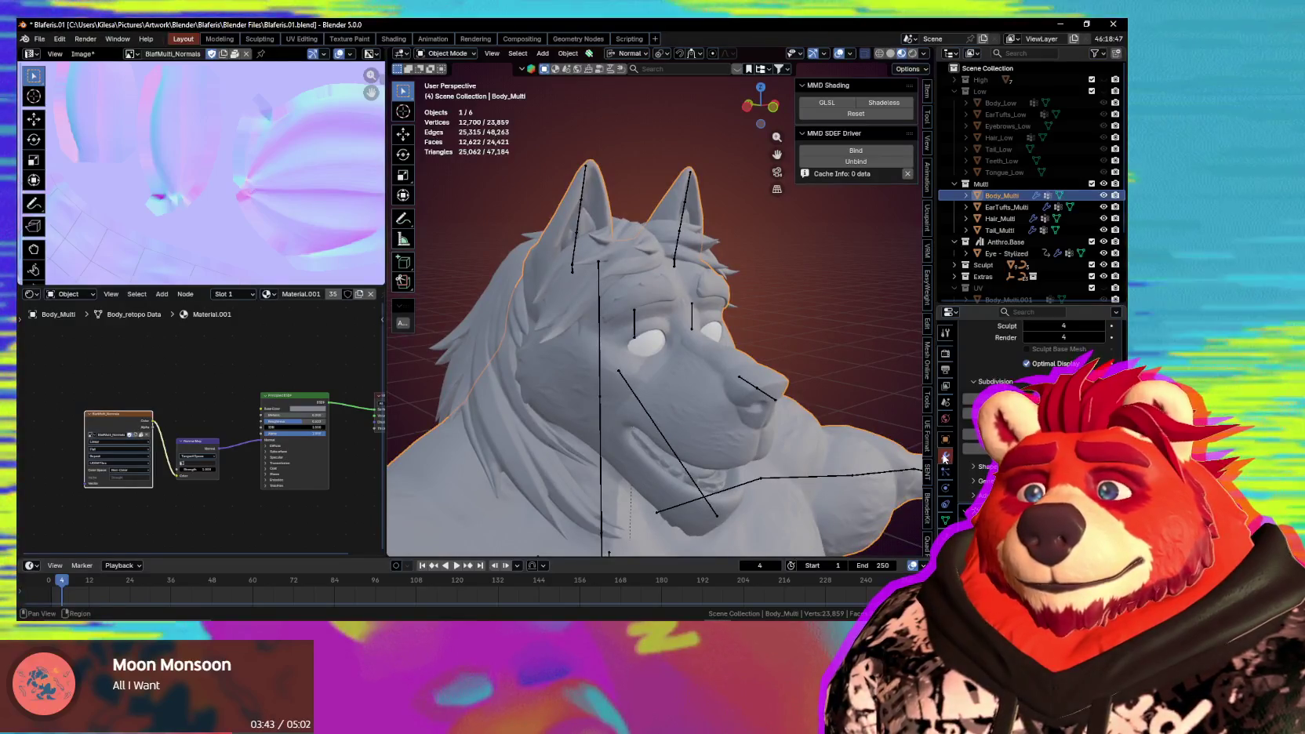
{"action": "scroll", "coordinate": [1012, 368], "scroll_direction": "up", "scroll_amount": 3}
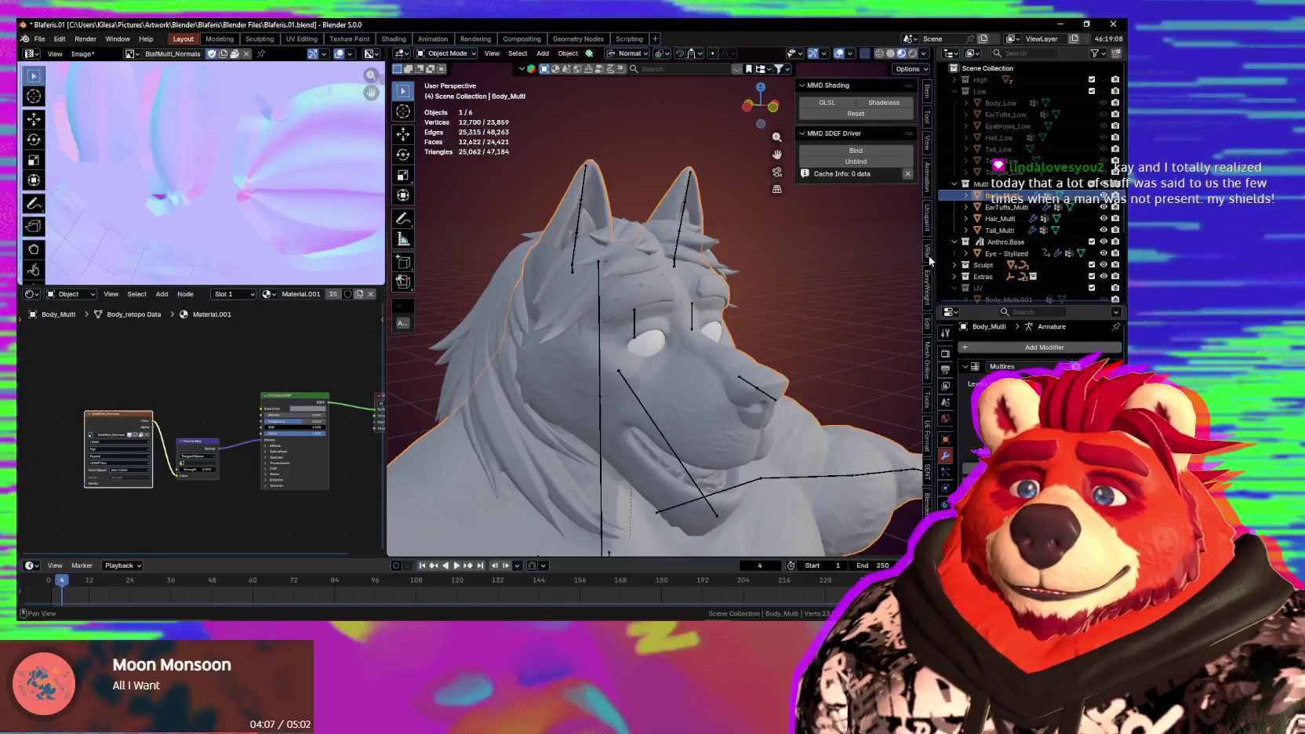
Cycle through the sidebar add-on tabs until the Robust Weight Transfer tools appear.
{"action": "left_click", "coordinate": [928, 252]}
{"action": "left_click", "coordinate": [929, 326]}
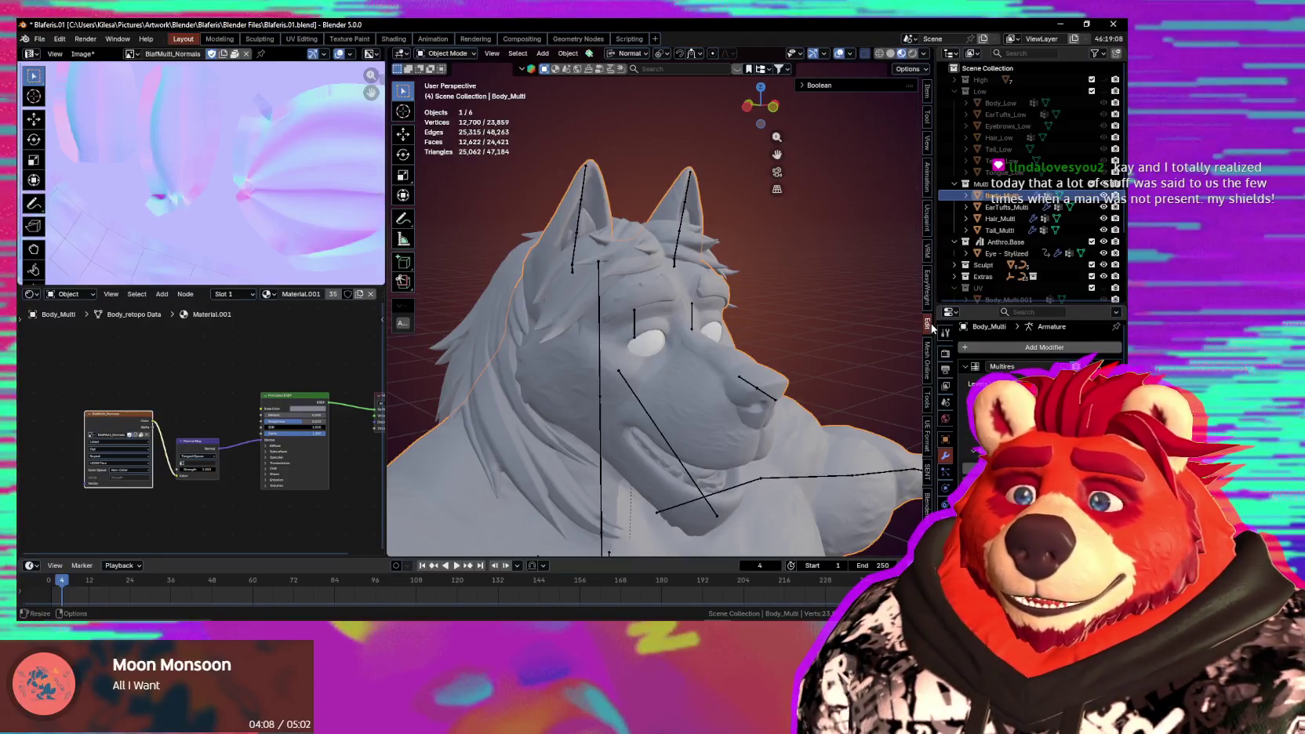
{"action": "left_click", "coordinate": [928, 370]}
{"action": "left_click", "coordinate": [928, 401]}
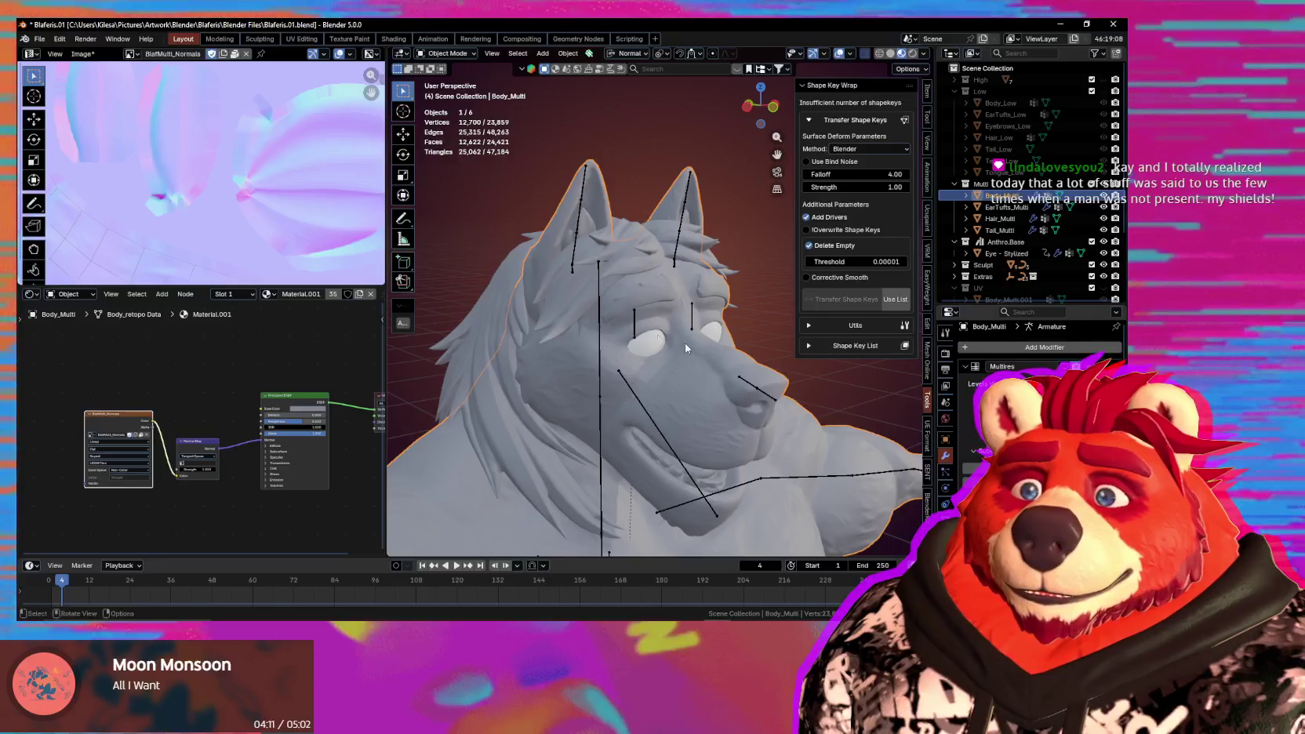
{"action": "middle_click_drag", "start_coordinate": [685, 343], "coordinate": [709, 349]}
{"action": "left_click", "coordinate": [927, 435]}
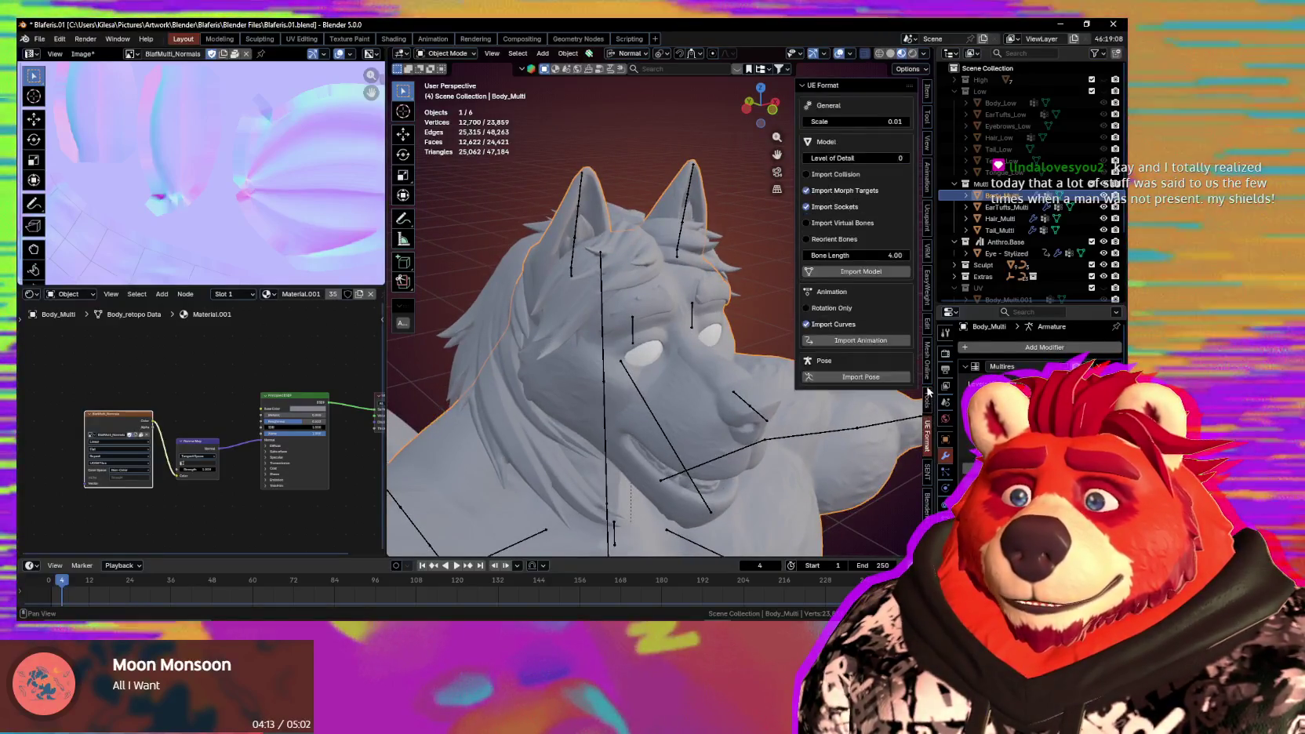
{"action": "left_click", "coordinate": [928, 396]}
{"action": "left_click", "coordinate": [927, 436]}
{"action": "left_click", "coordinate": [925, 473]}
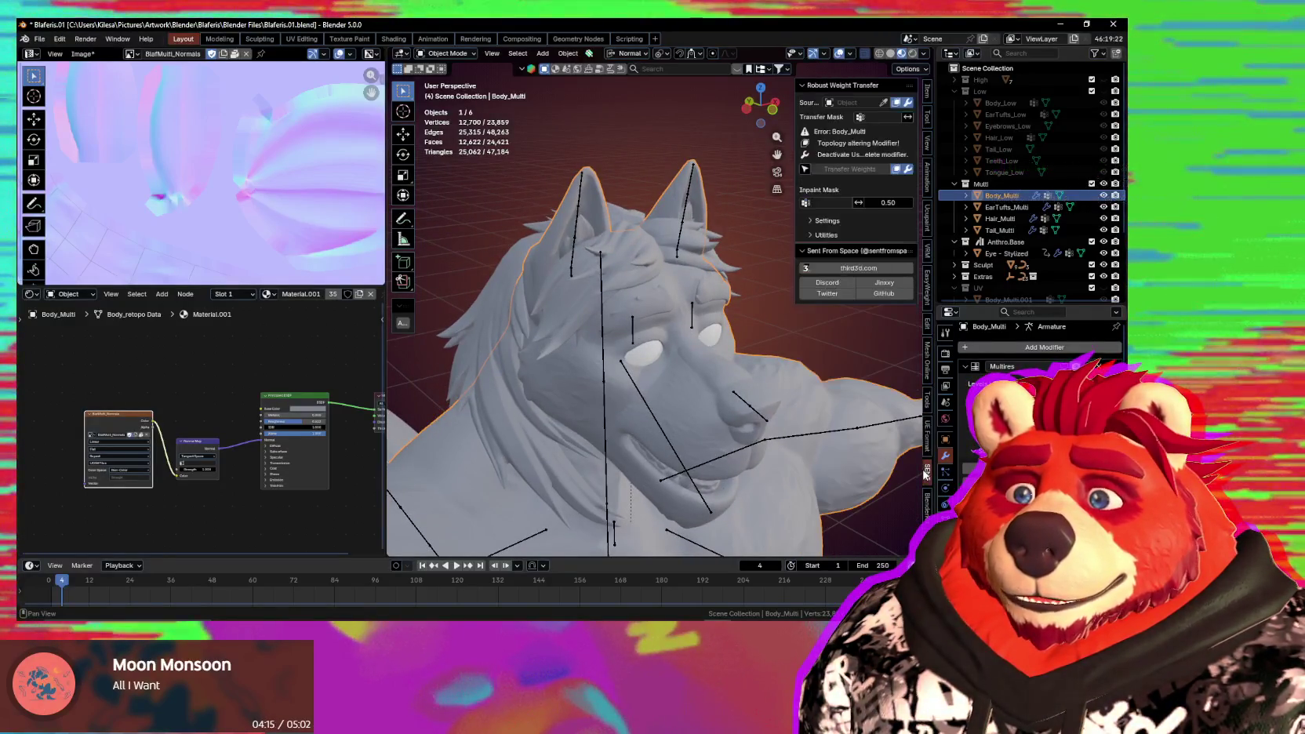
{"action": "middle_click_drag", "start_coordinate": [706, 364], "coordinate": [693, 296]}
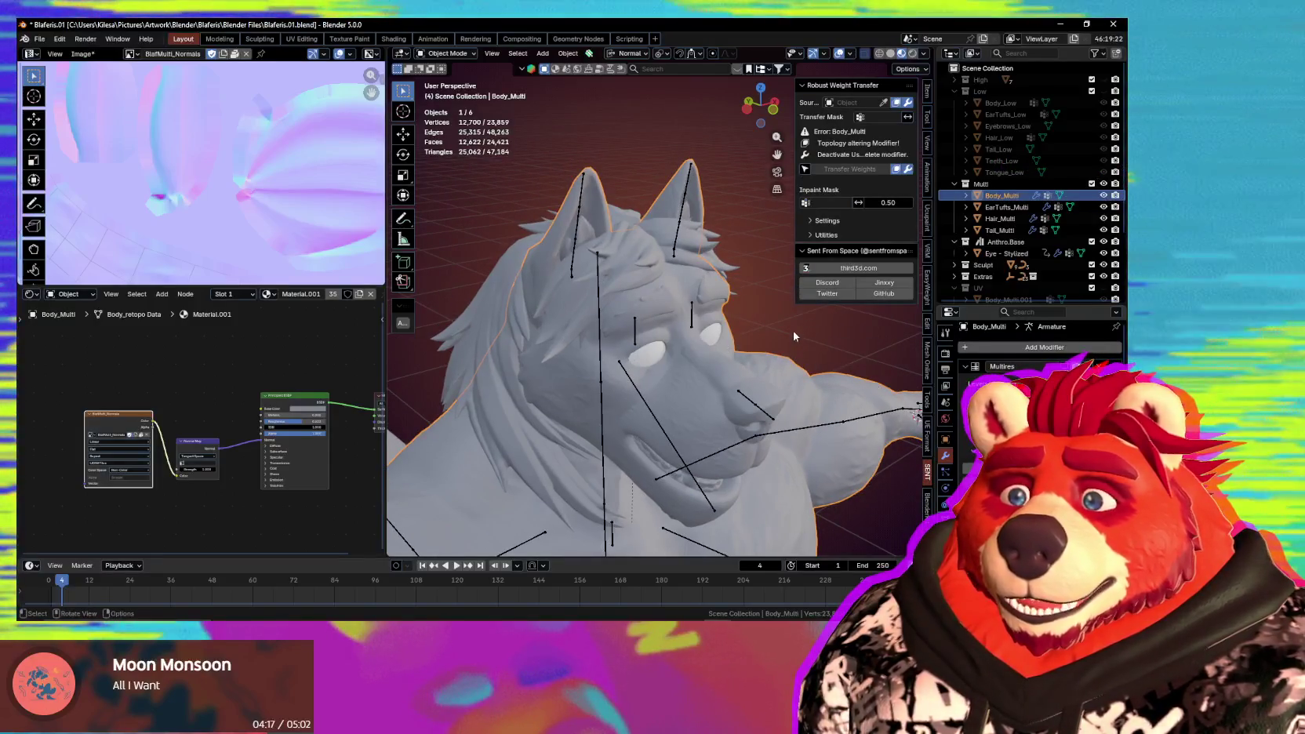
Select EarTufts_Multi and set Body_Multi as the weight transfer source with the eyedropper.
{"action": "left_click", "coordinate": [624, 241]}
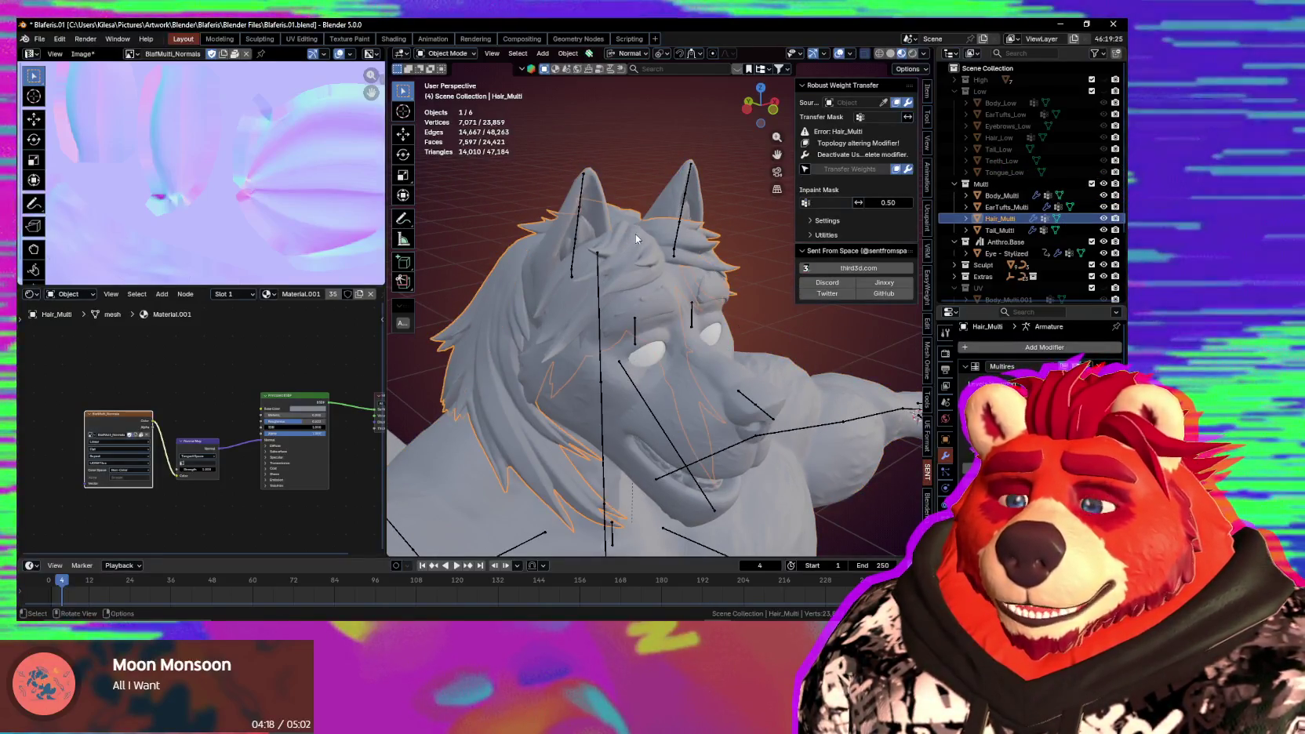
{"action": "left_click", "coordinate": [586, 234]}
{"action": "scroll", "coordinate": [700, 345], "scroll_direction": "up", "scroll_amount": 2}
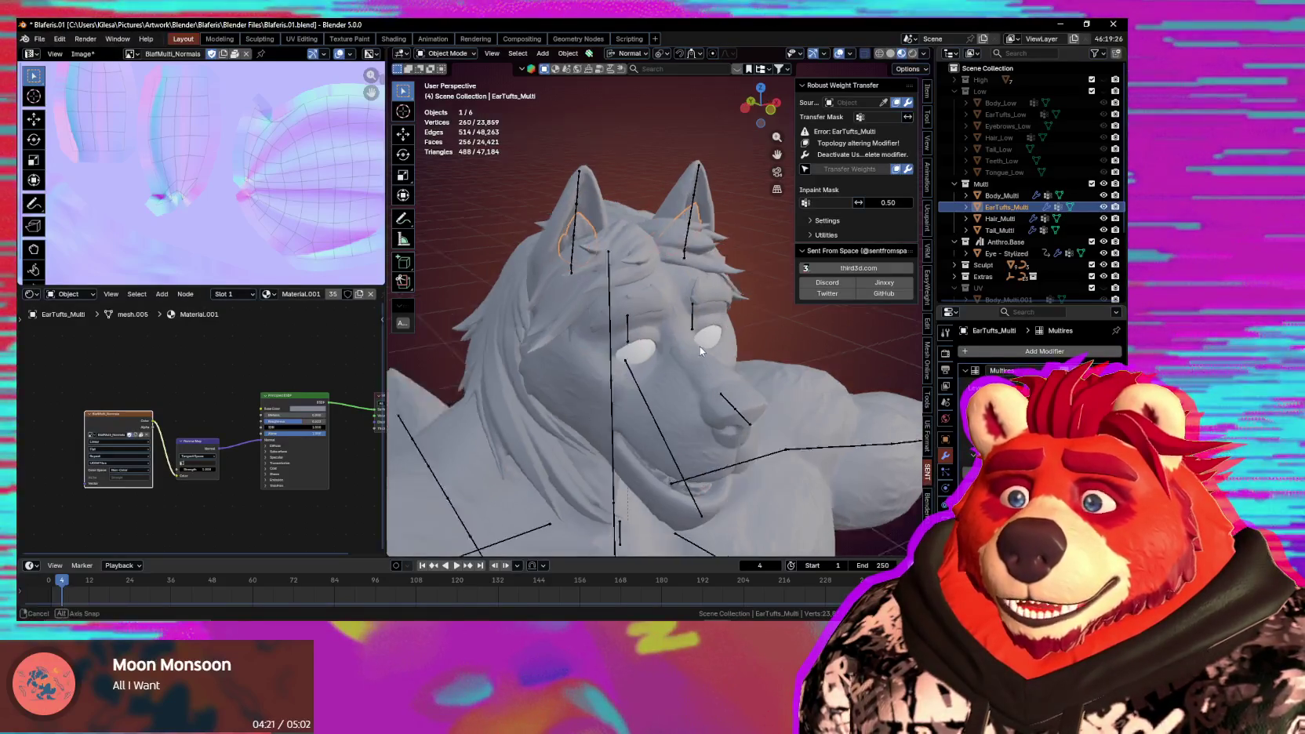
{"action": "mouse_move", "coordinate": [700, 346]}
{"action": "middle_mouse_down"}
{"action": "mouse_move", "coordinate": [636, 310]}
{"action": "mouse_move", "coordinate": [684, 374]}
{"action": "middle_mouse_up"}
{"action": "scroll", "coordinate": [685, 338], "scroll_direction": "up", "scroll_amount": 2}
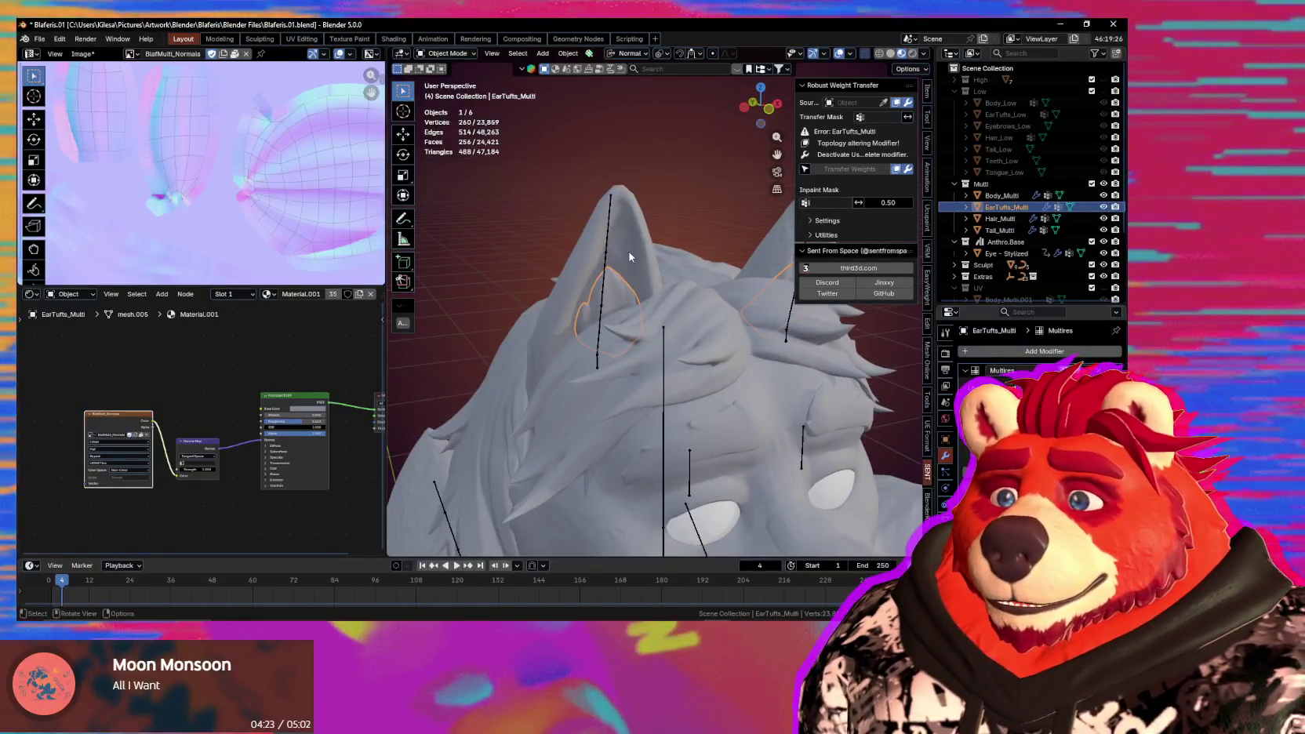
{"action": "left_click", "coordinate": [883, 102]}
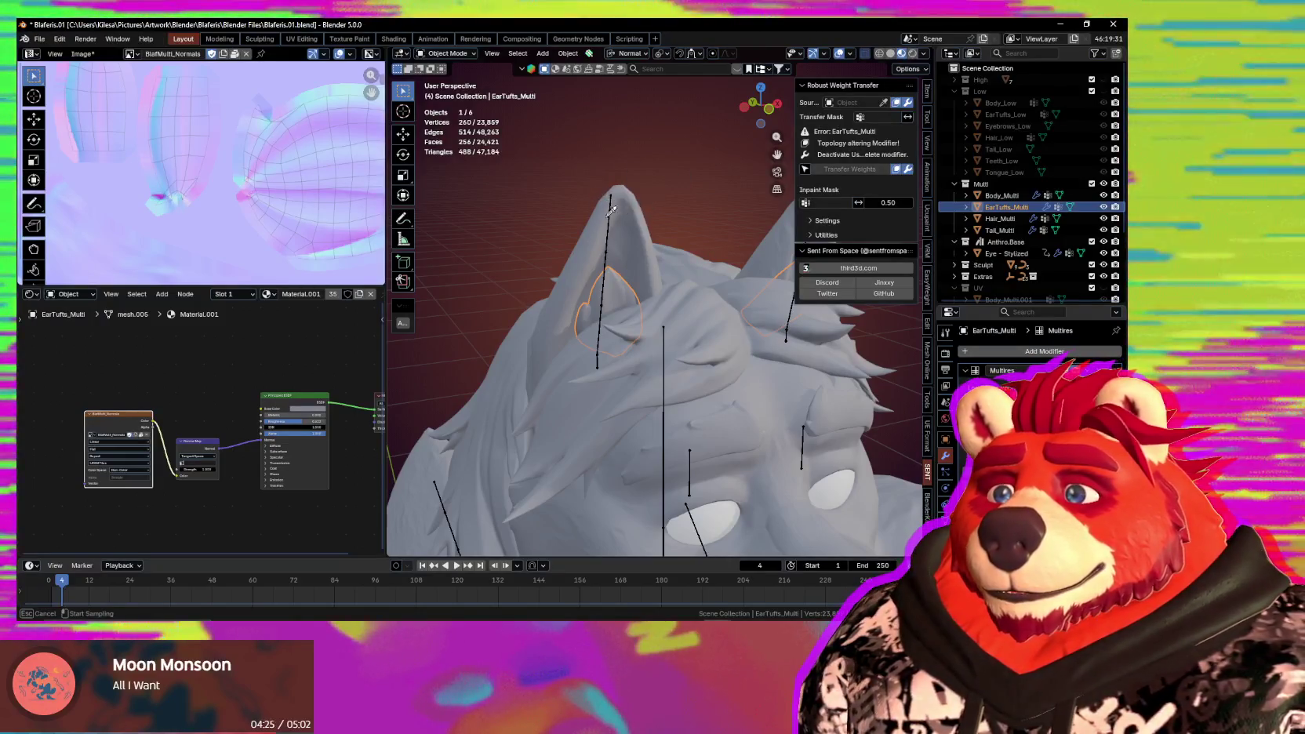
{"action": "left_click", "coordinate": [630, 223]}
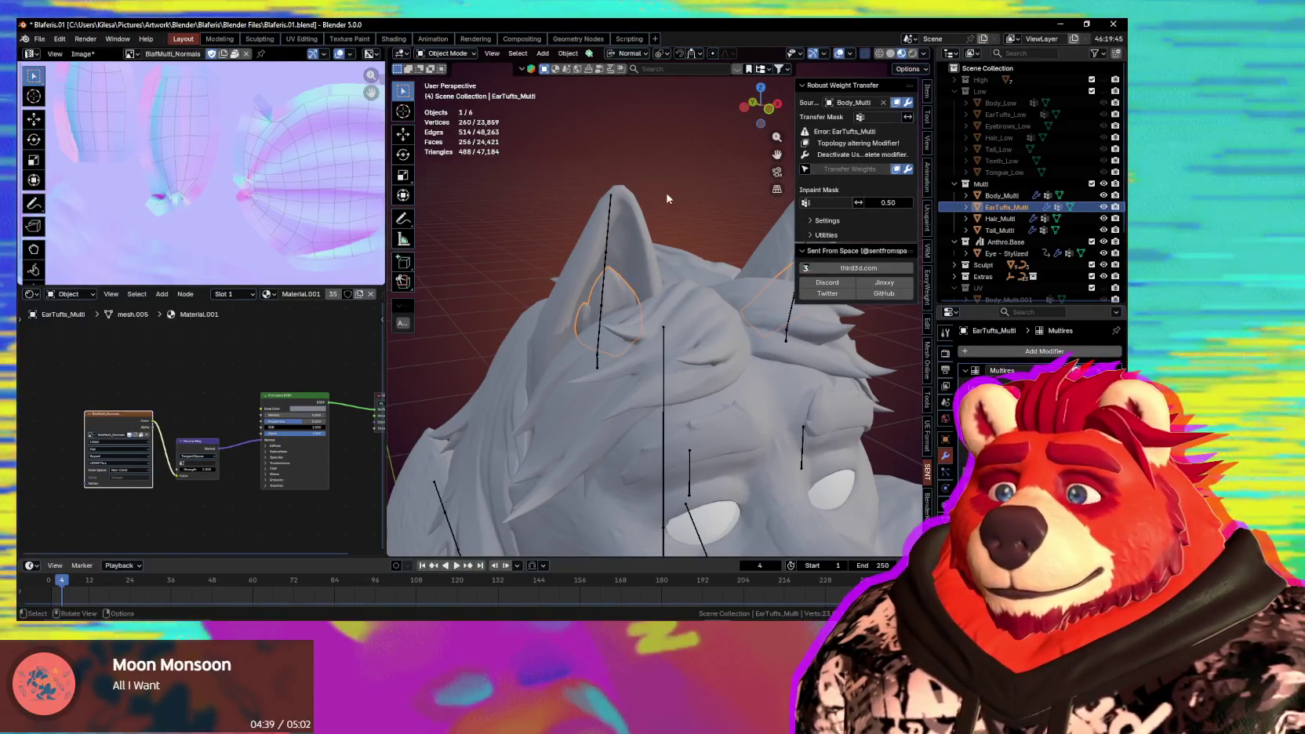
Alternate between Body_Multi and EarTufts_Multi to compare, ending with the ear tufts selected.
{"action": "left_click", "coordinate": [627, 276]}
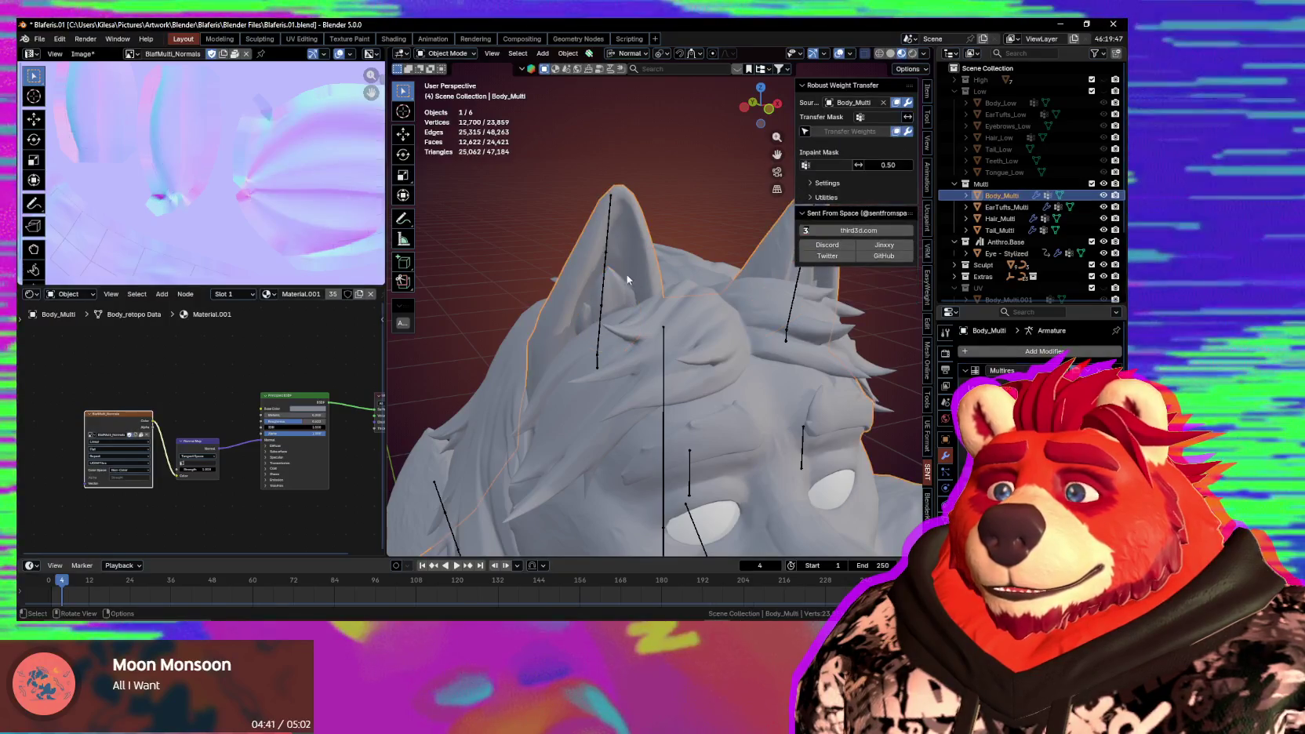
{"action": "left_click", "coordinate": [621, 297]}
{"action": "left_click", "coordinate": [637, 250]}
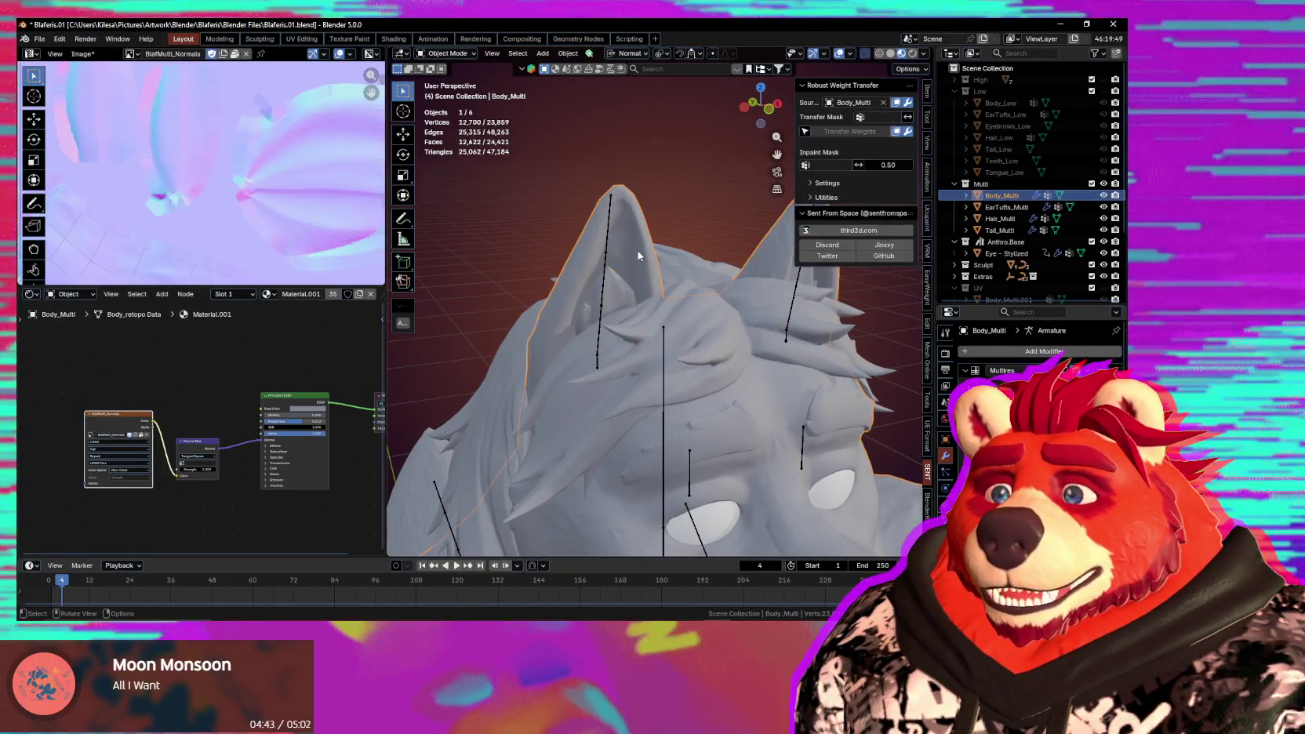
{"action": "left_click", "coordinate": [619, 293]}
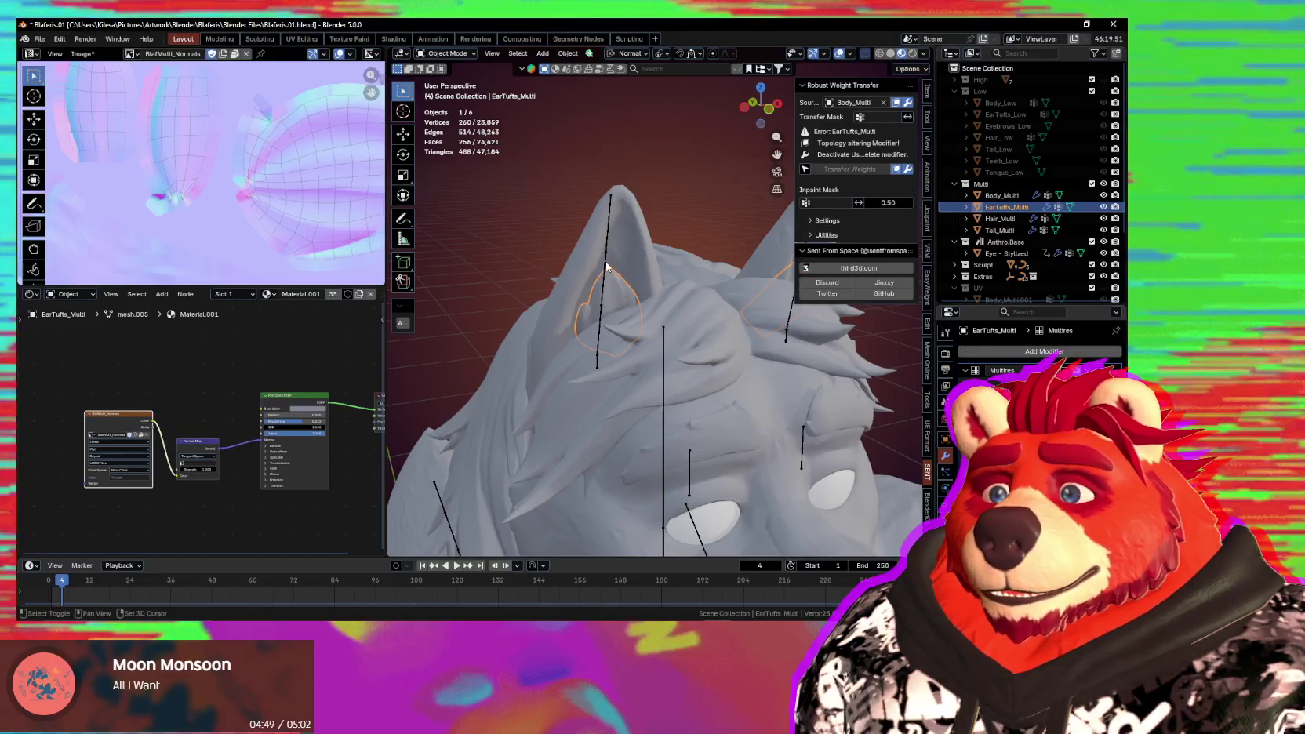
Parent the ear tufts to the armature using With Empty Groups.
{"action": "left_click", "coordinate": [606, 267], "text": "shift"}
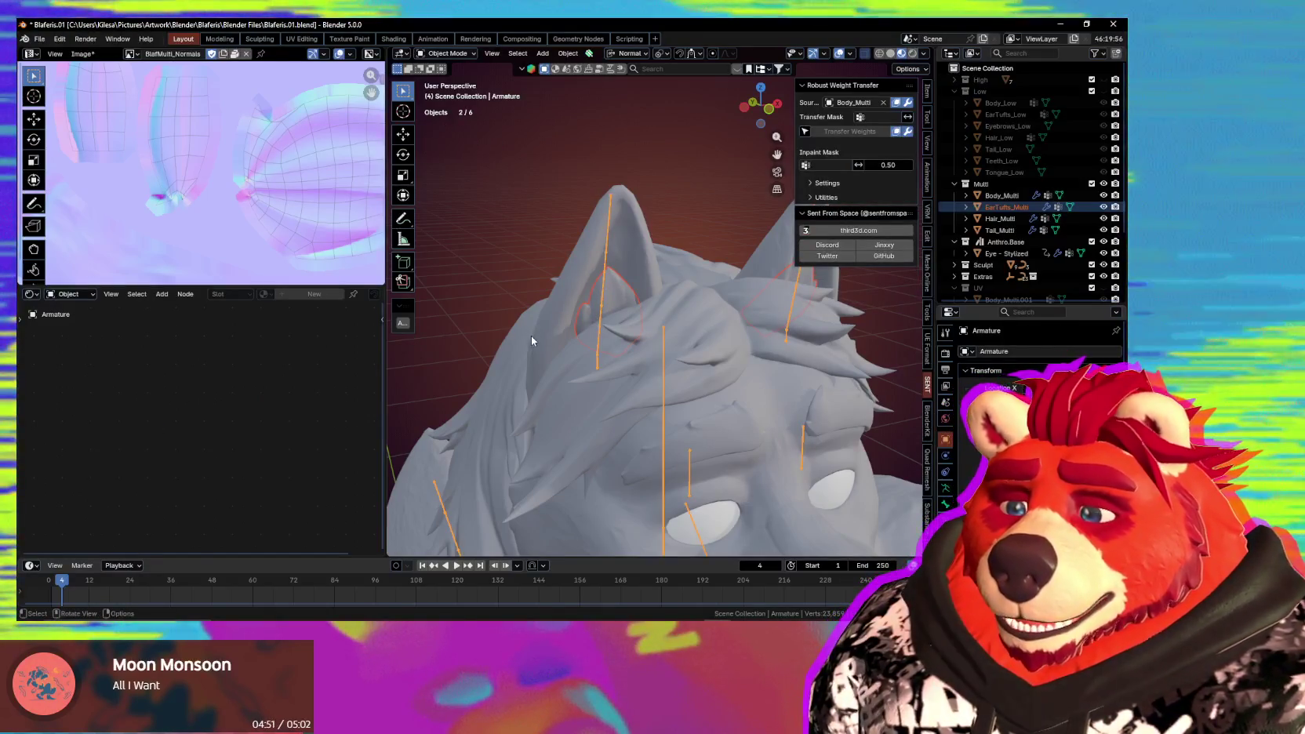
{"action": "key", "text": "ctrl+p"}
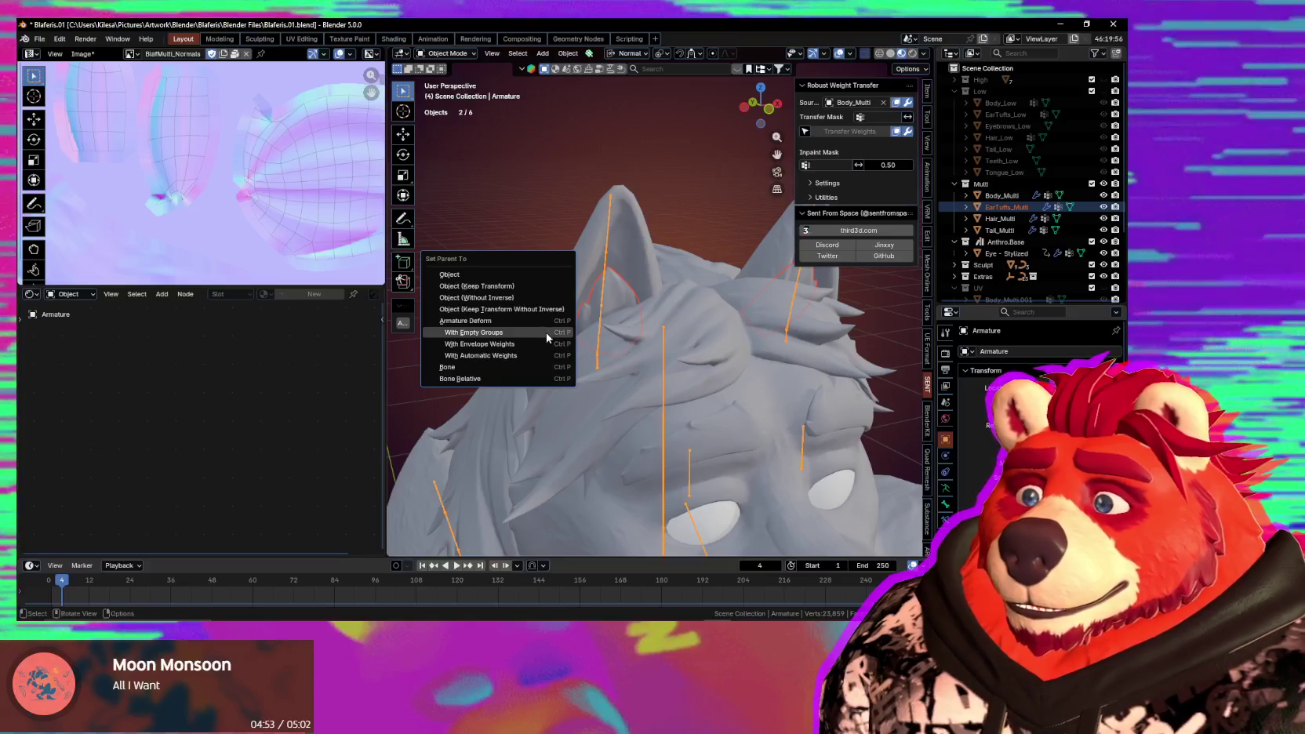
{"action": "left_click", "coordinate": [546, 332]}
{"action": "left_click", "coordinate": [603, 274]}
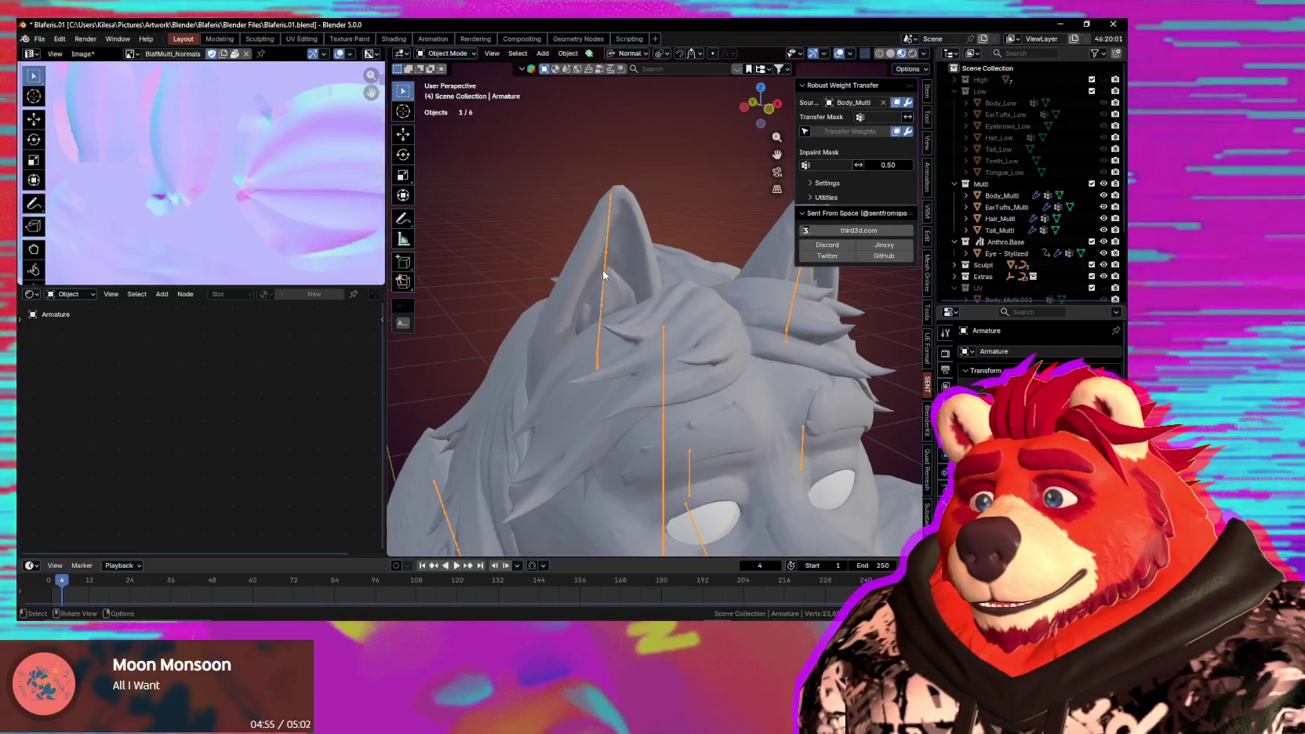
Reselect EarTufts_Multi and widen the sidebar to read the weight transfer error.
{"action": "left_click", "coordinate": [614, 290]}
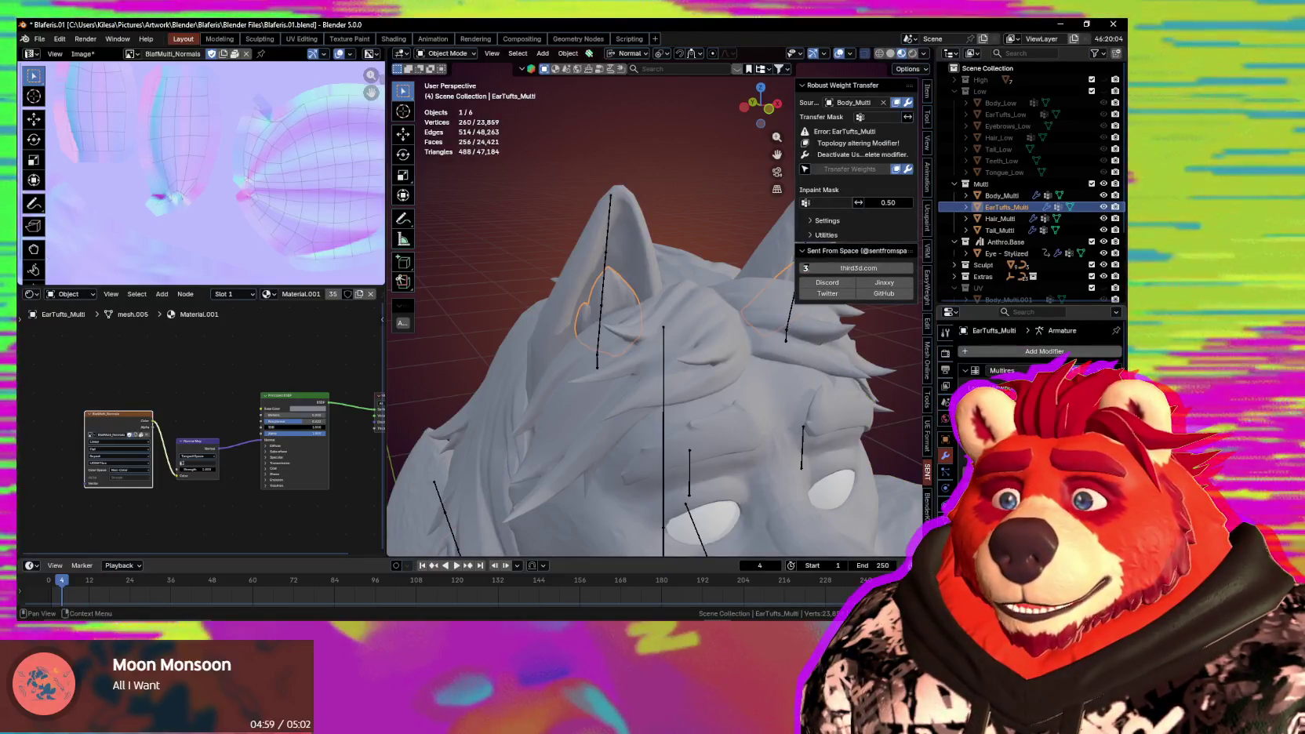
{"action": "left_click", "coordinate": [629, 269]}
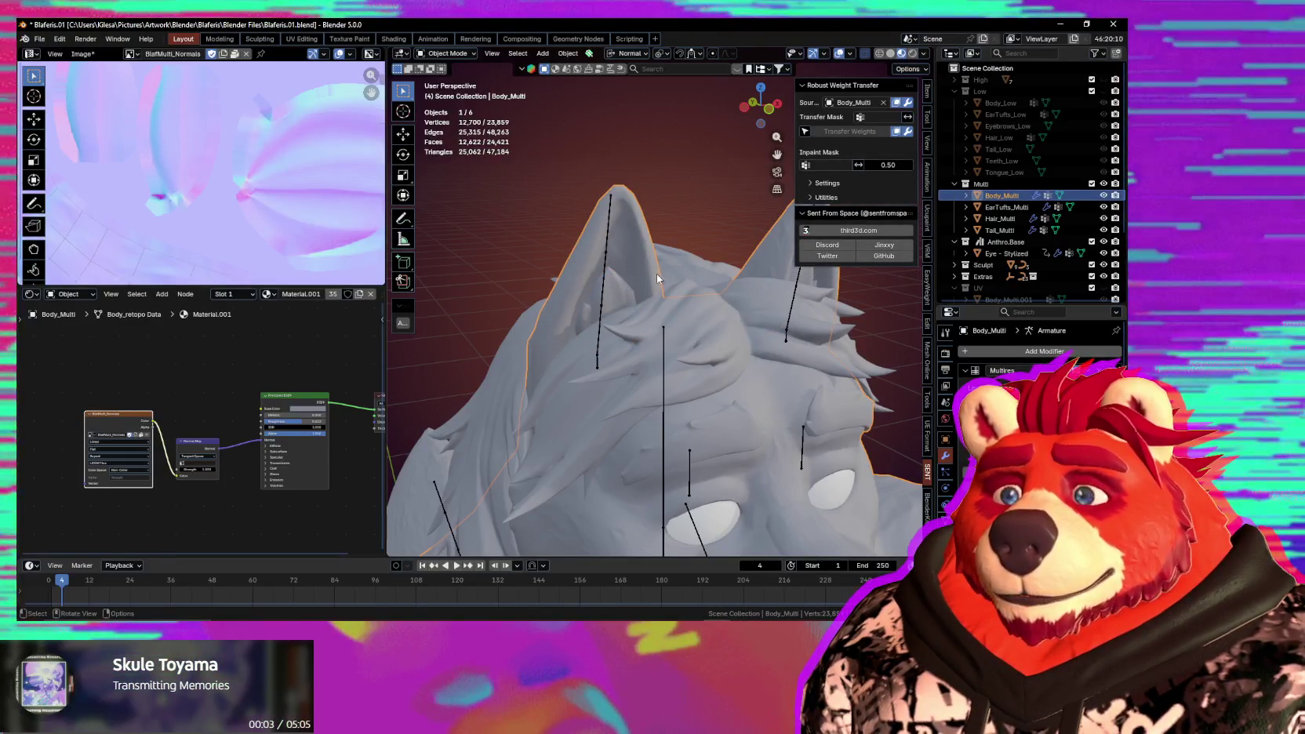
{"action": "left_click", "coordinate": [618, 298]}
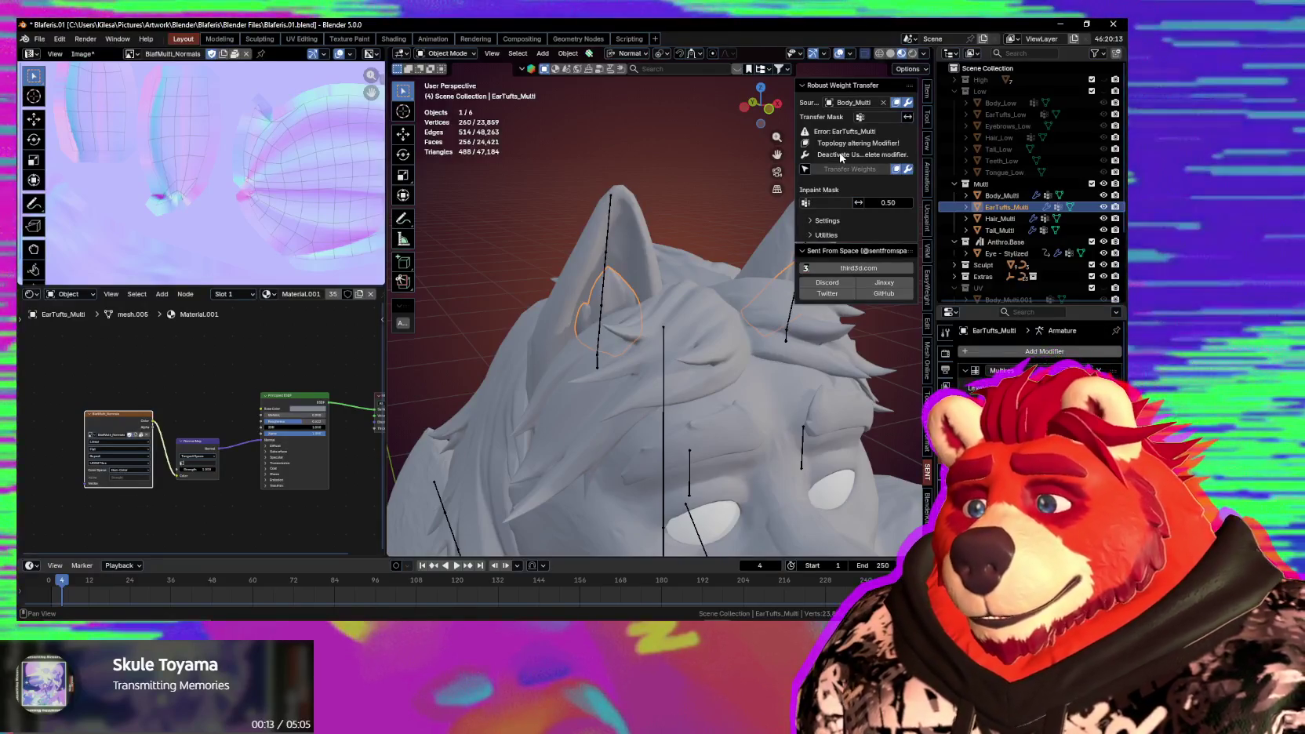
{"action": "left_click_drag", "start_coordinate": [794, 156], "coordinate": [681, 156]}
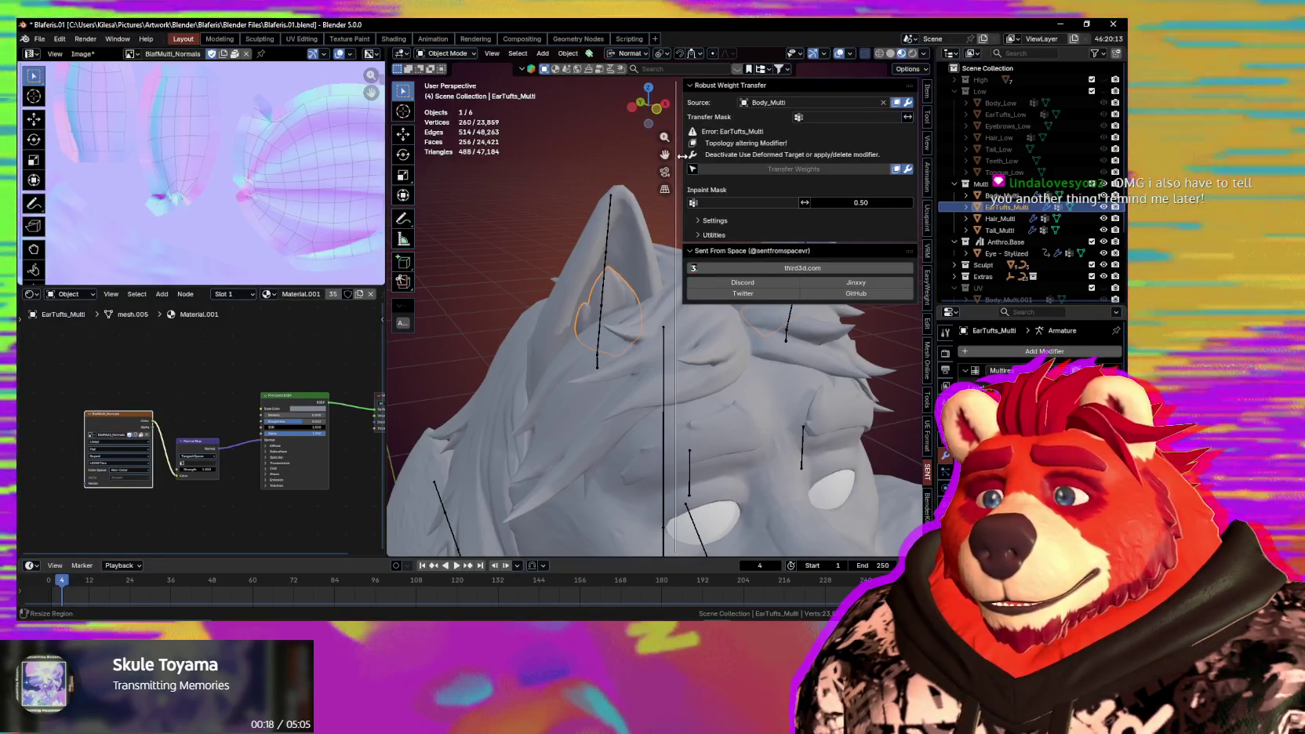
Select Body_Multi as the weight source, then EarTufts_Multi as the transfer target.
{"action": "left_click", "coordinate": [706, 221]}
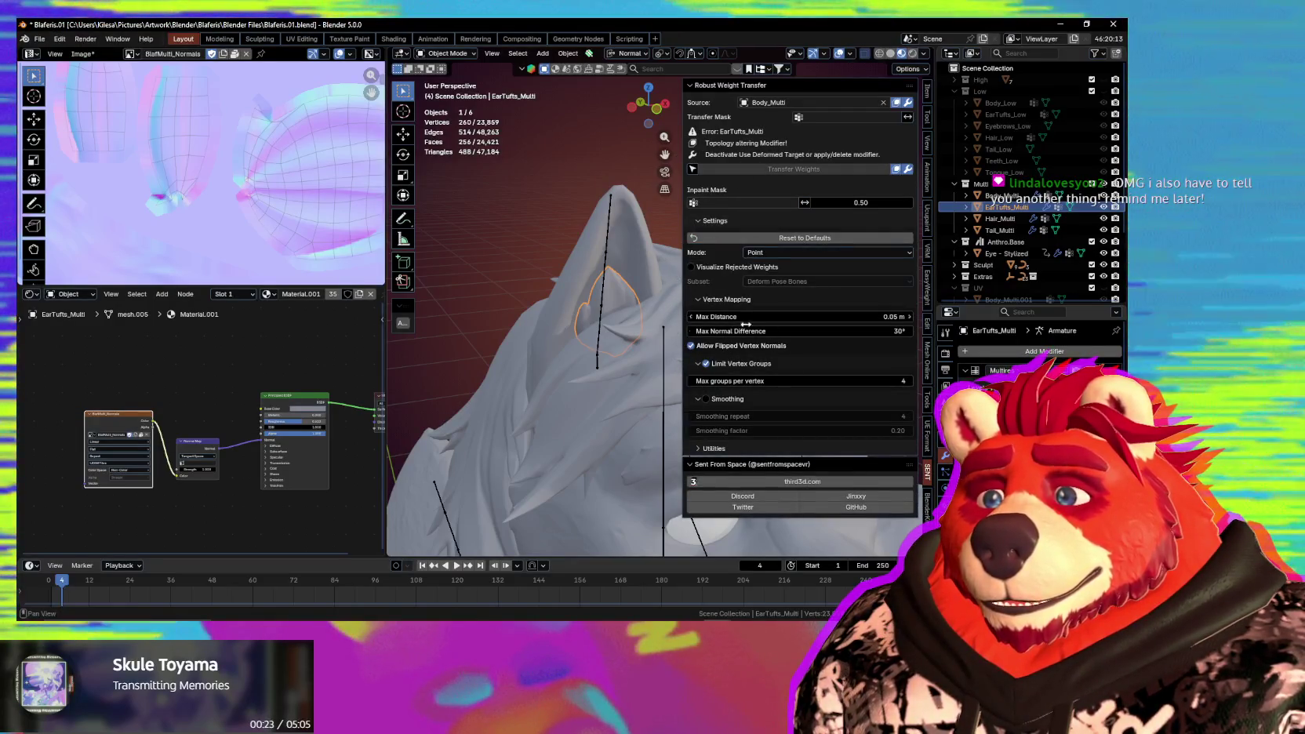
{"action": "left_click", "coordinate": [700, 450]}
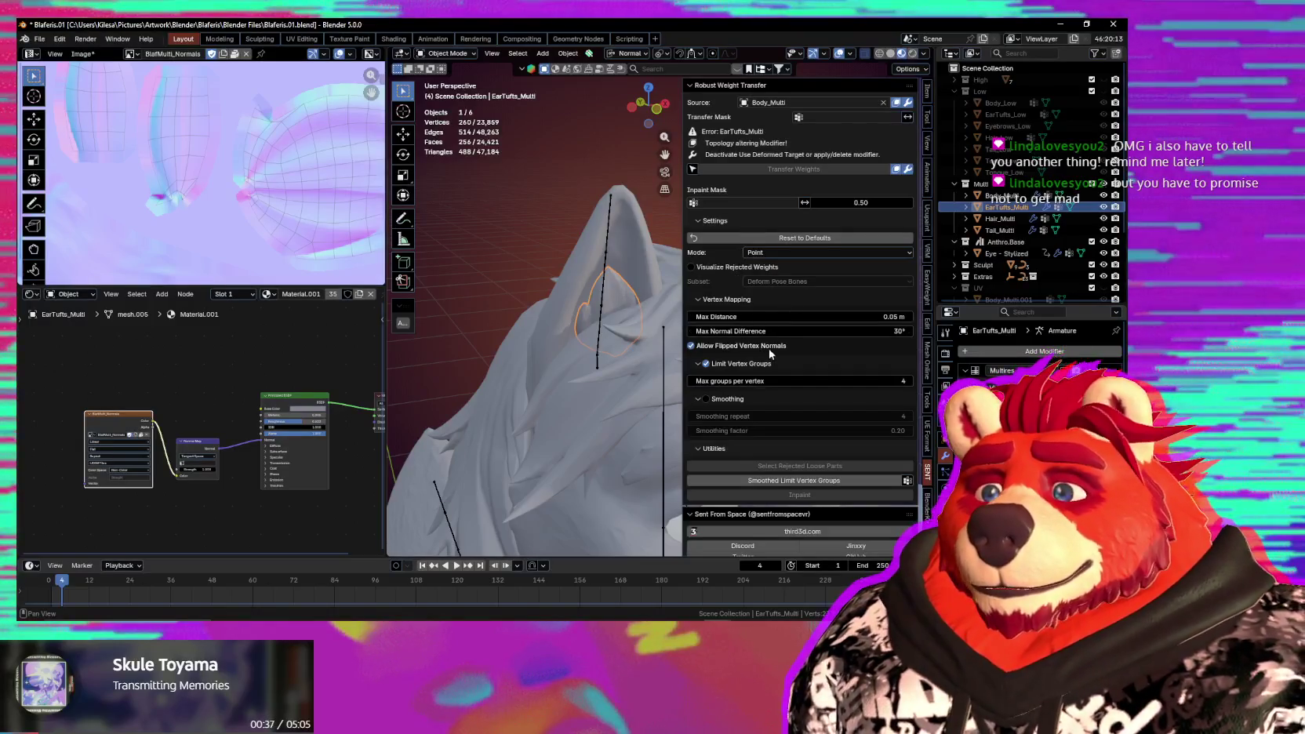
{"action": "scroll", "coordinate": [782, 352], "scroll_direction": "down", "scroll_amount": 1}
{"action": "scroll", "coordinate": [761, 388], "scroll_direction": "up", "scroll_amount": 1}
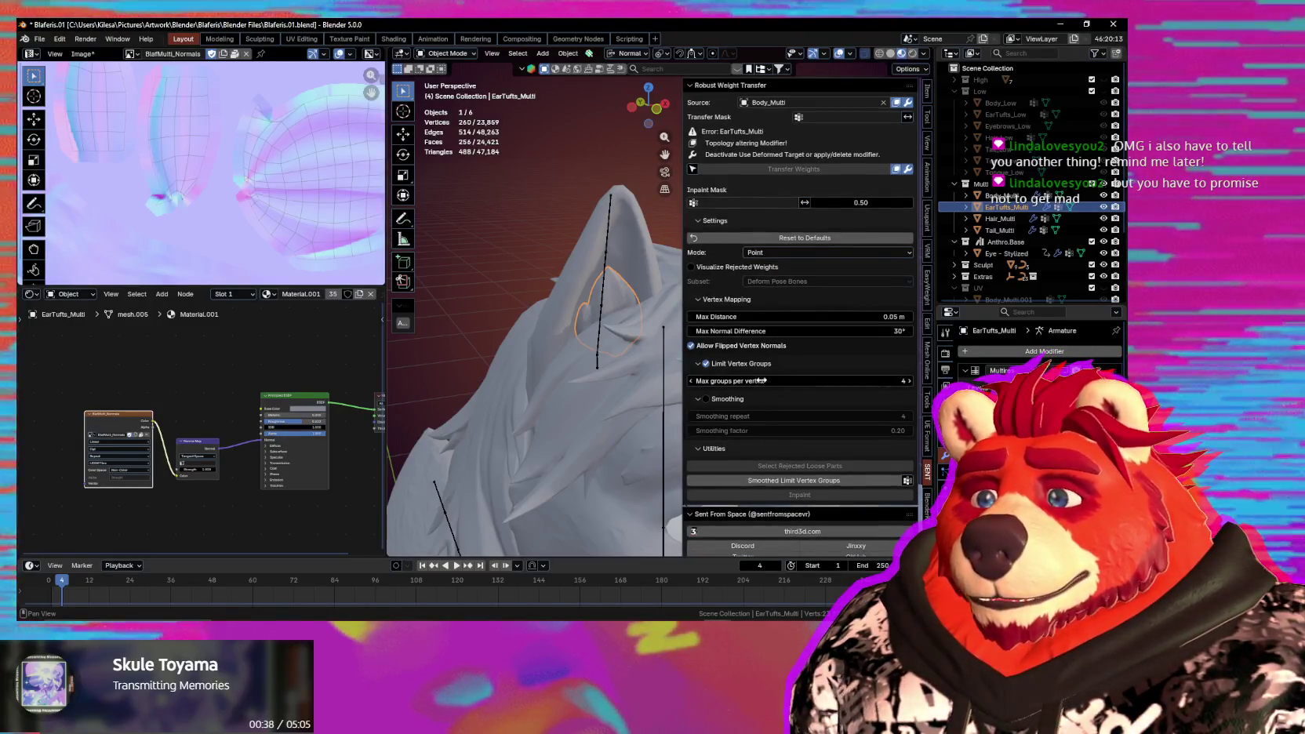
{"action": "left_click", "coordinate": [593, 243]}
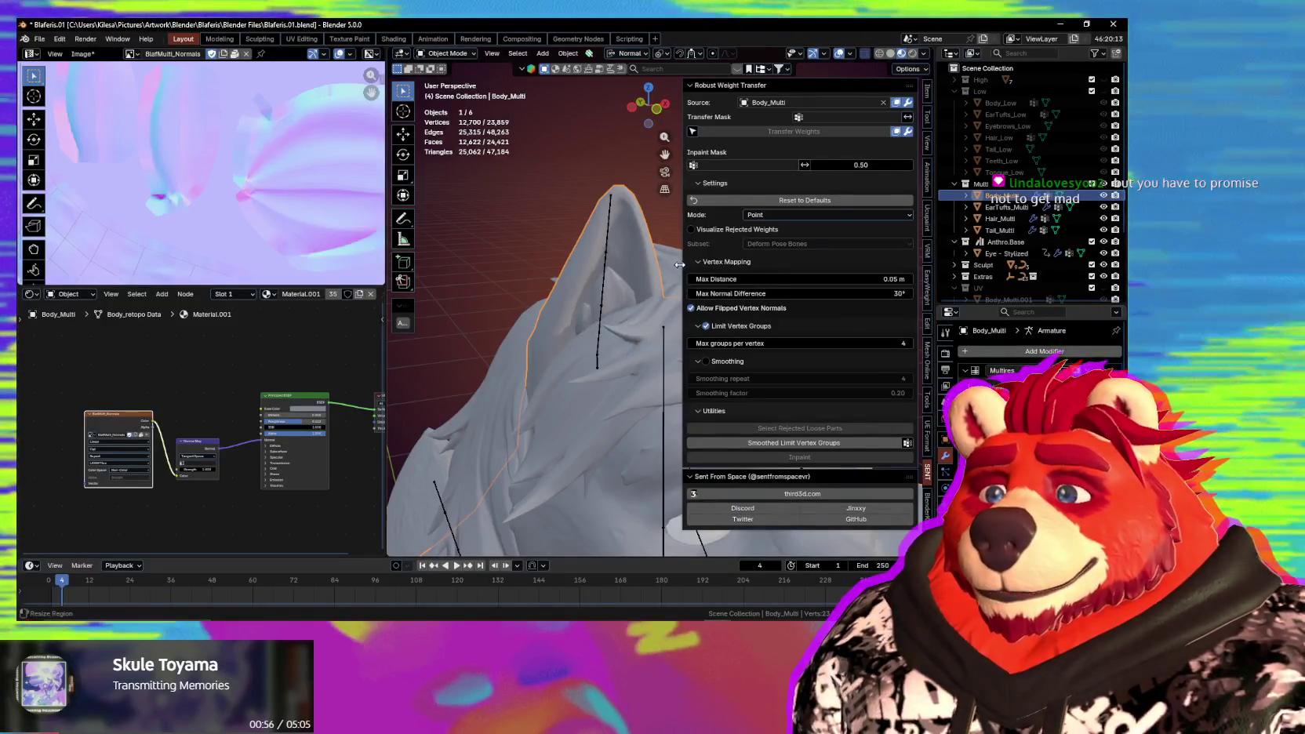
{"action": "left_click_drag", "start_coordinate": [684, 259], "coordinate": [768, 247]}
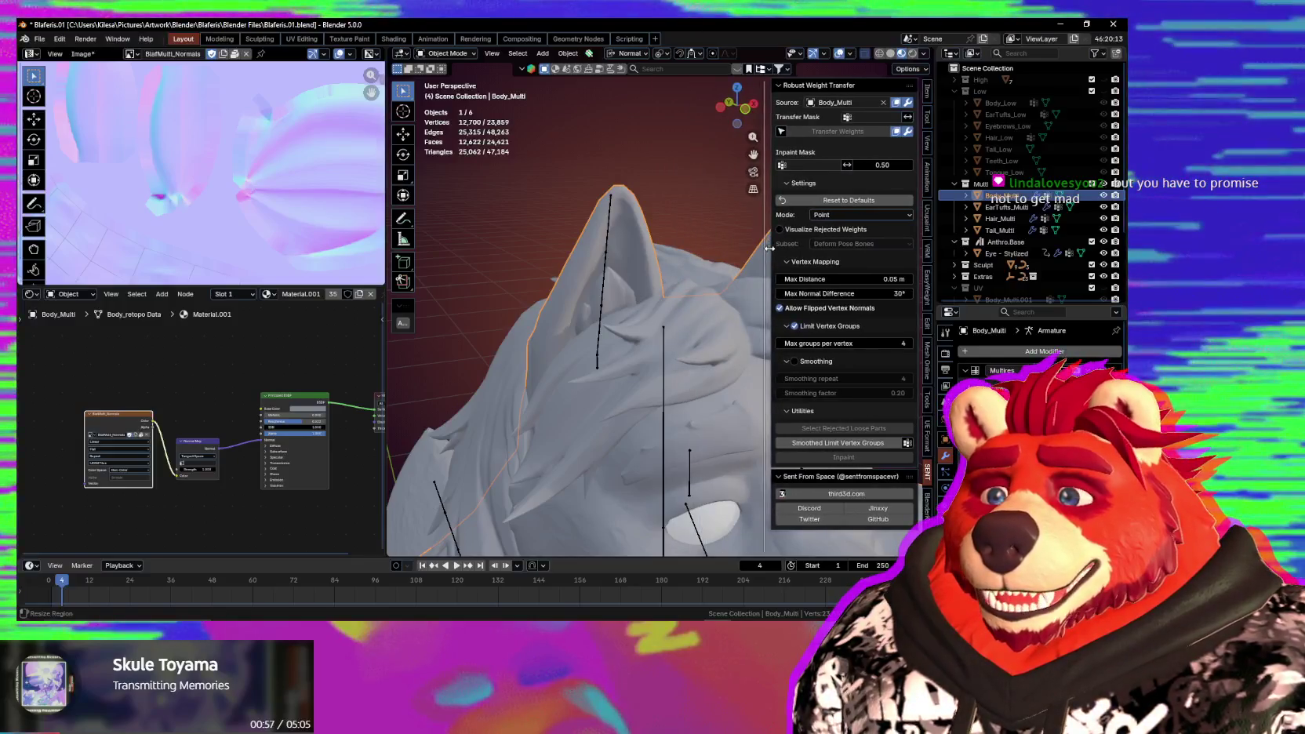
{"action": "left_click", "coordinate": [608, 295], "text": "shift"}
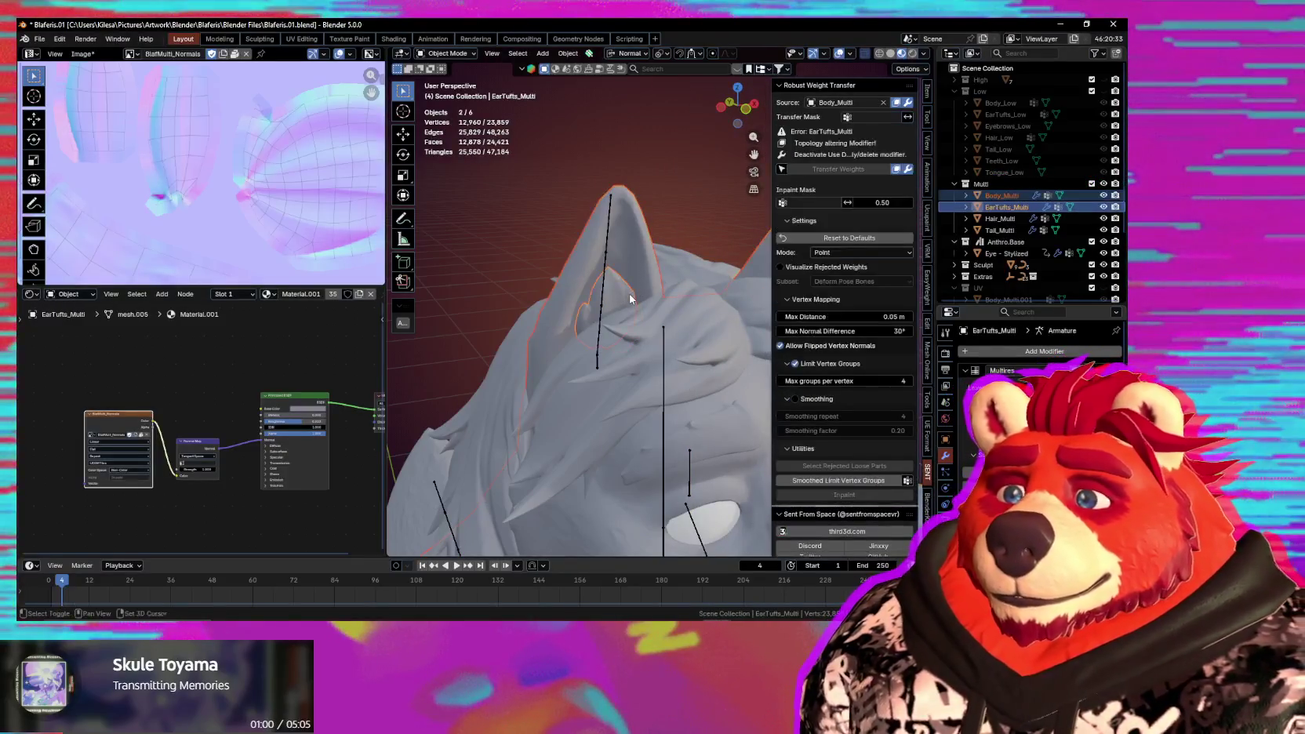
In Weight Paint, transfer vertex group weights by name onto the ear tufts, then return to Object Mode.
{"action": "left_click", "coordinate": [645, 324]}
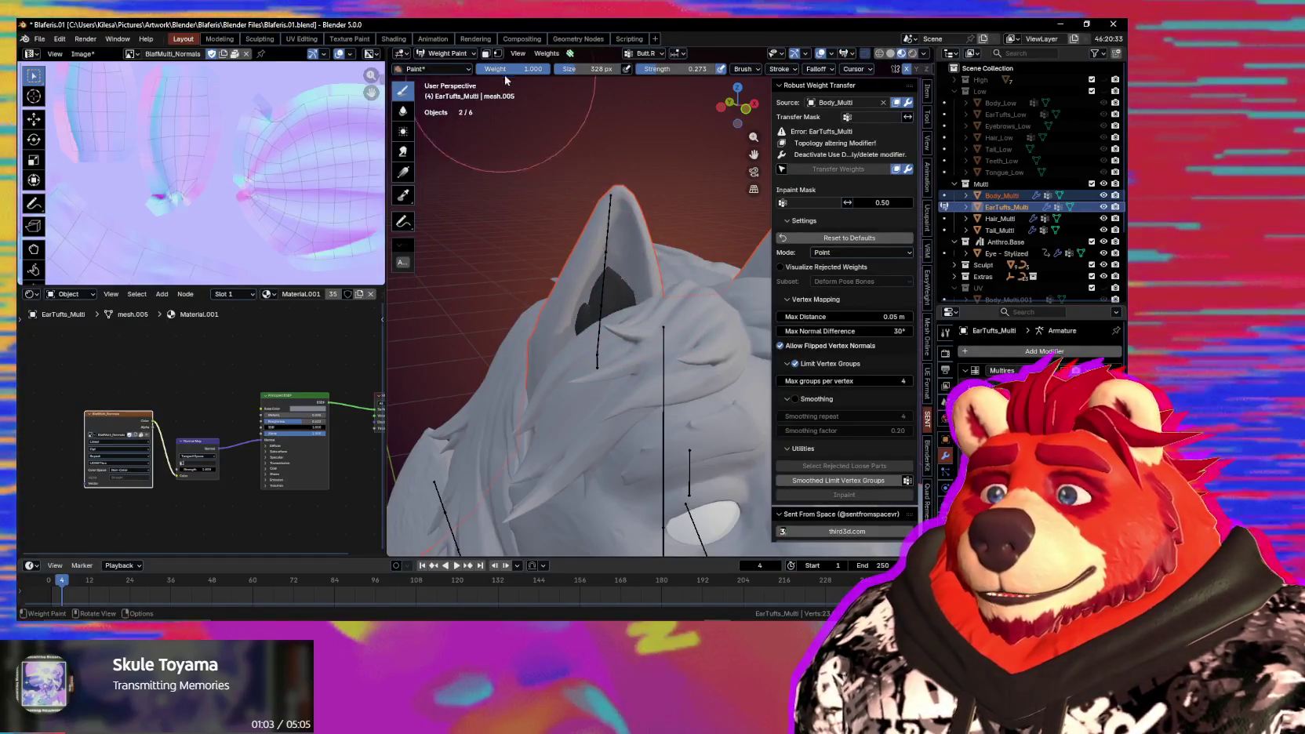
{"action": "left_click", "coordinate": [547, 53]}
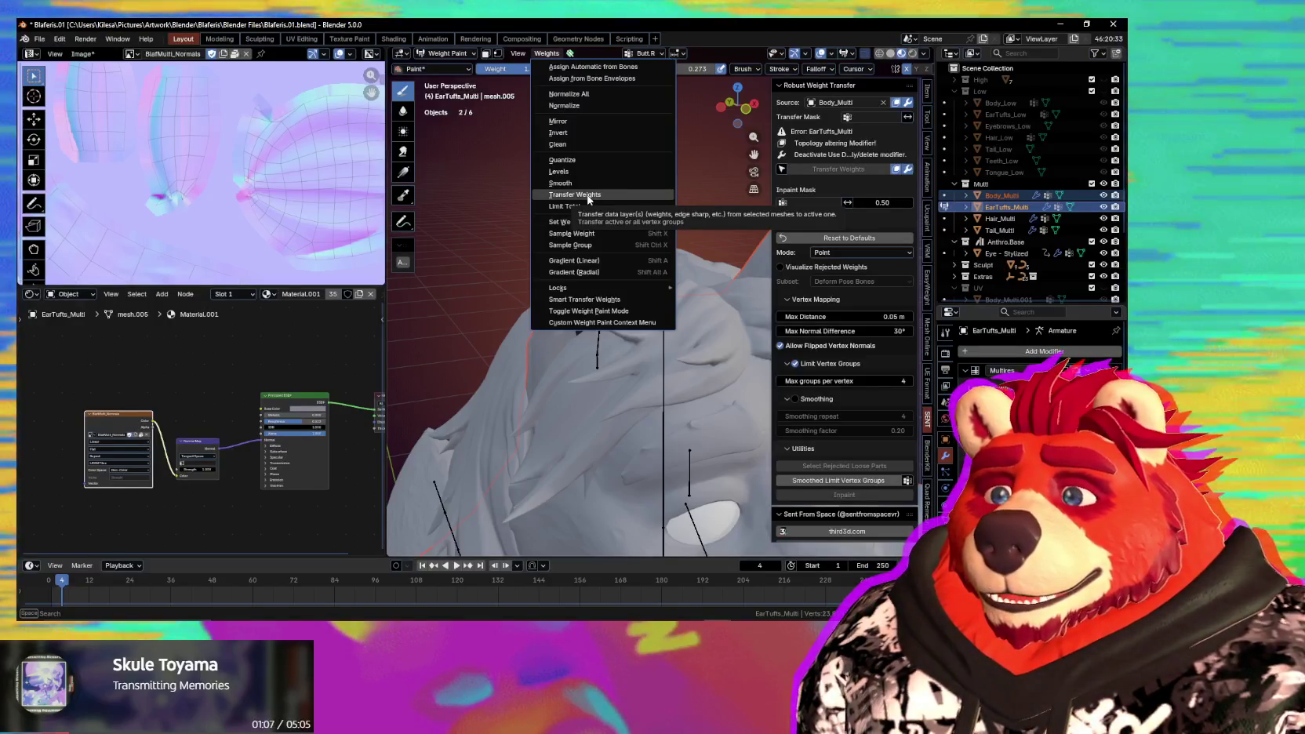
{"action": "left_click", "coordinate": [588, 196]}
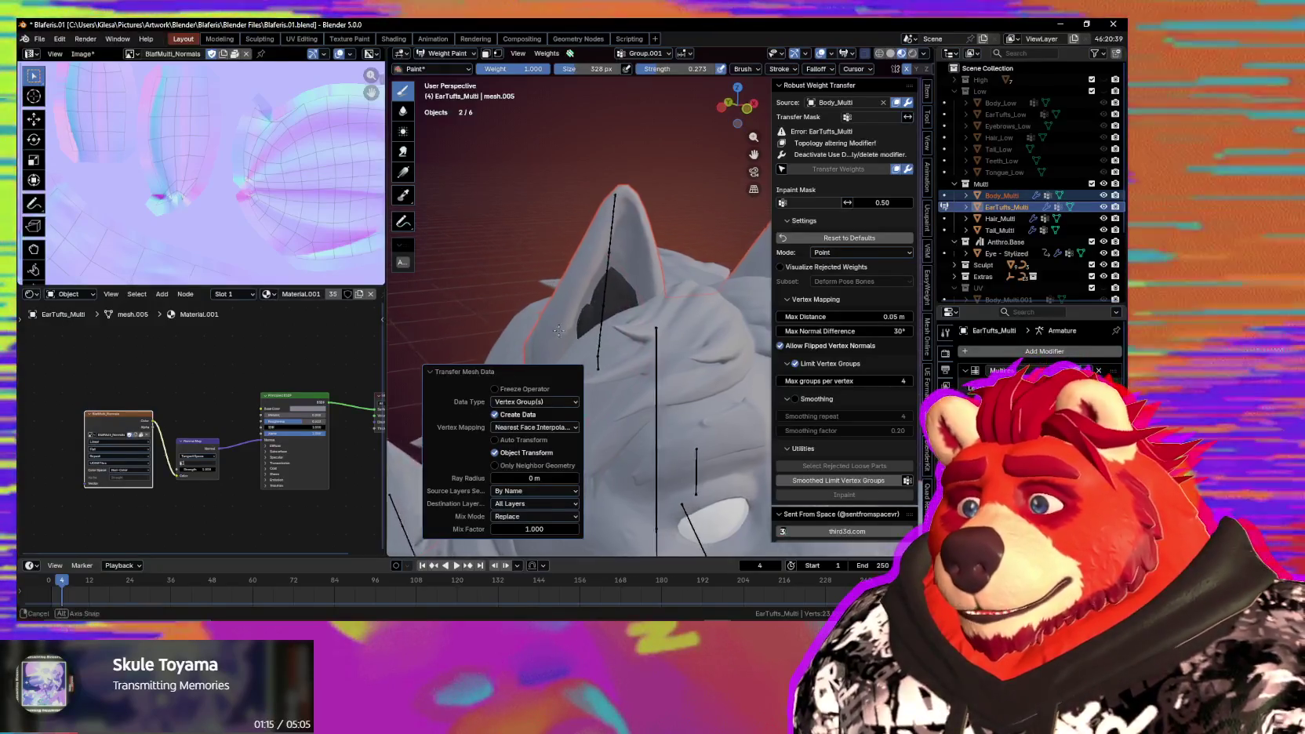
{"action": "middle_click_drag", "start_coordinate": [516, 375], "coordinate": [470, 385]}
{"action": "key", "text": "ctrl+Tab"}
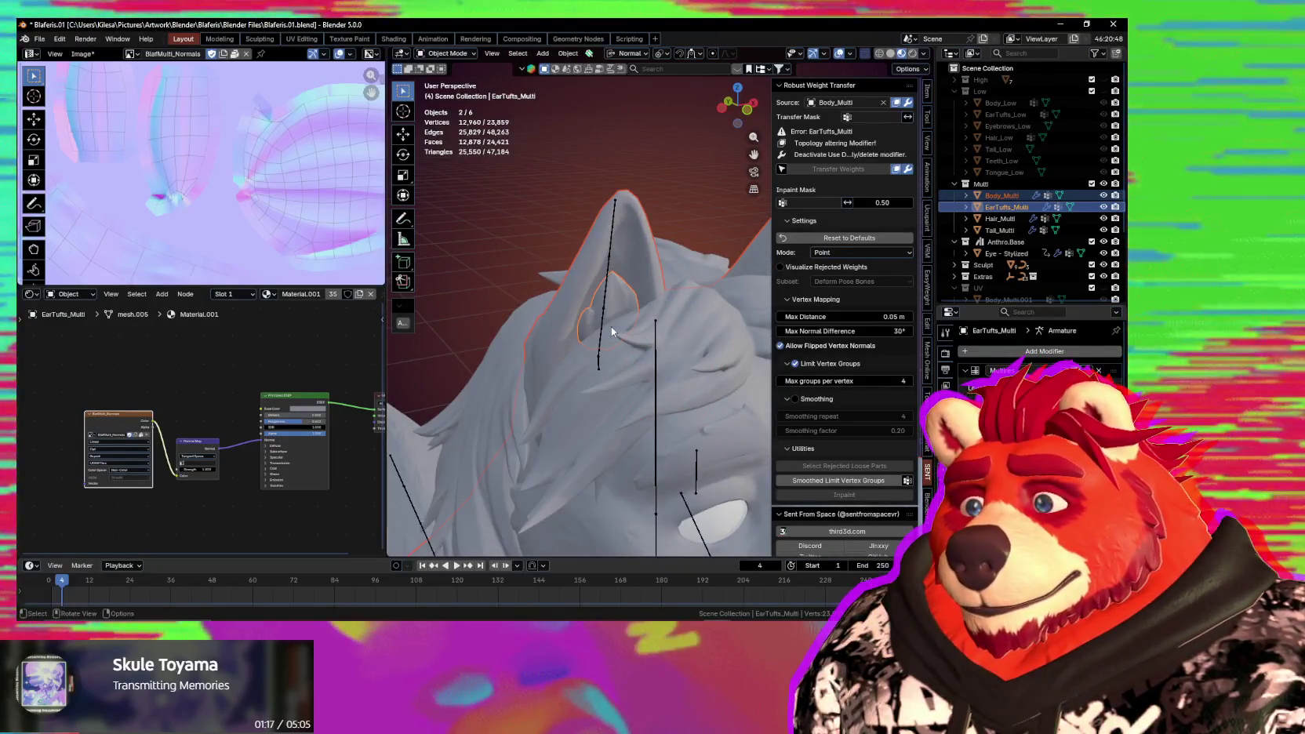
Put the hair mesh into Weight Paint mode and frame the view on the ear.
{"action": "left_click", "coordinate": [607, 289]}
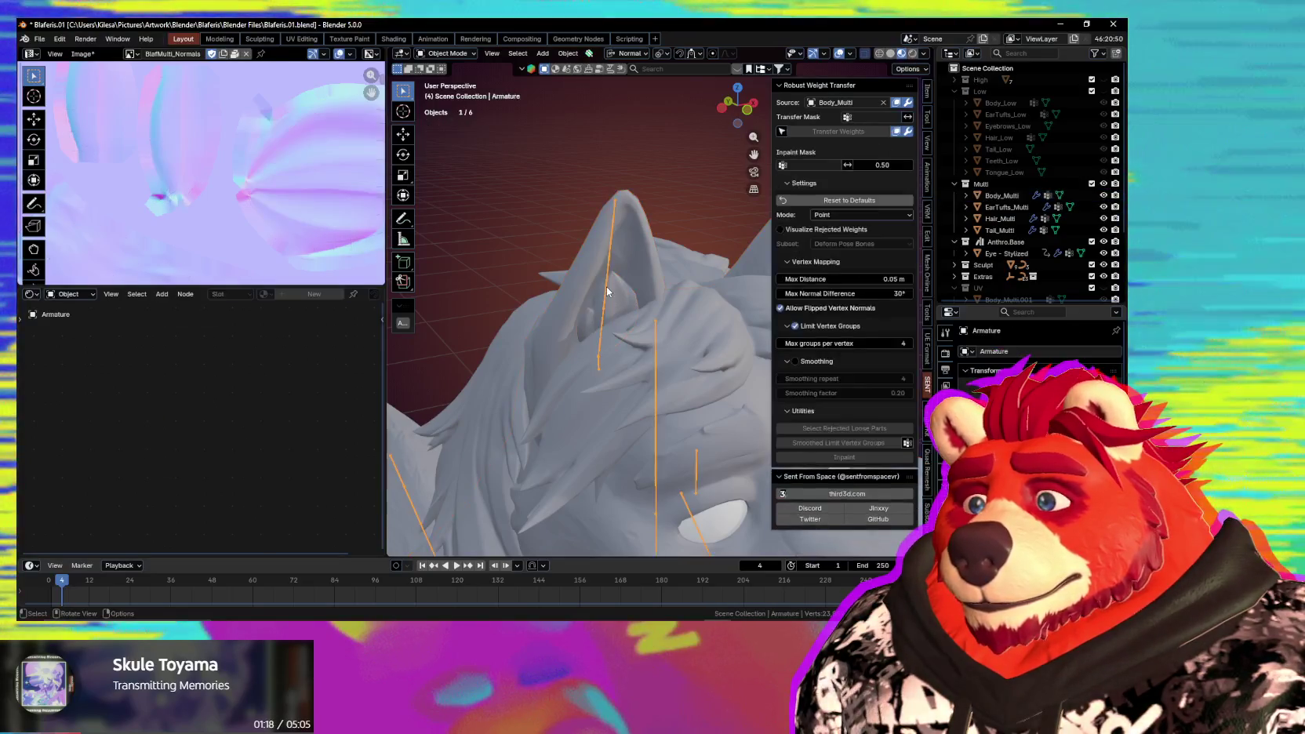
{"action": "key", "text": "ctrl+Tab"}
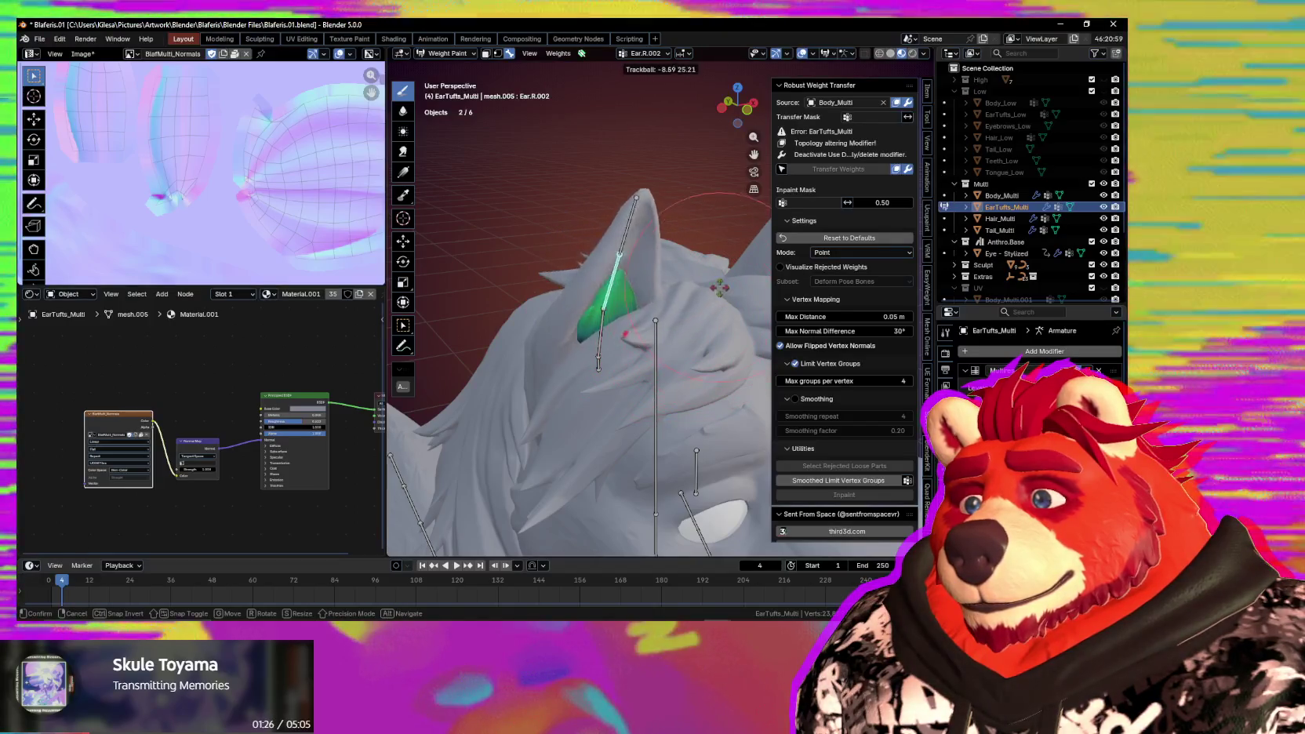
{"action": "key", "text": "Escape"}
{"action": "key", "text": "ctrl+Tab"}
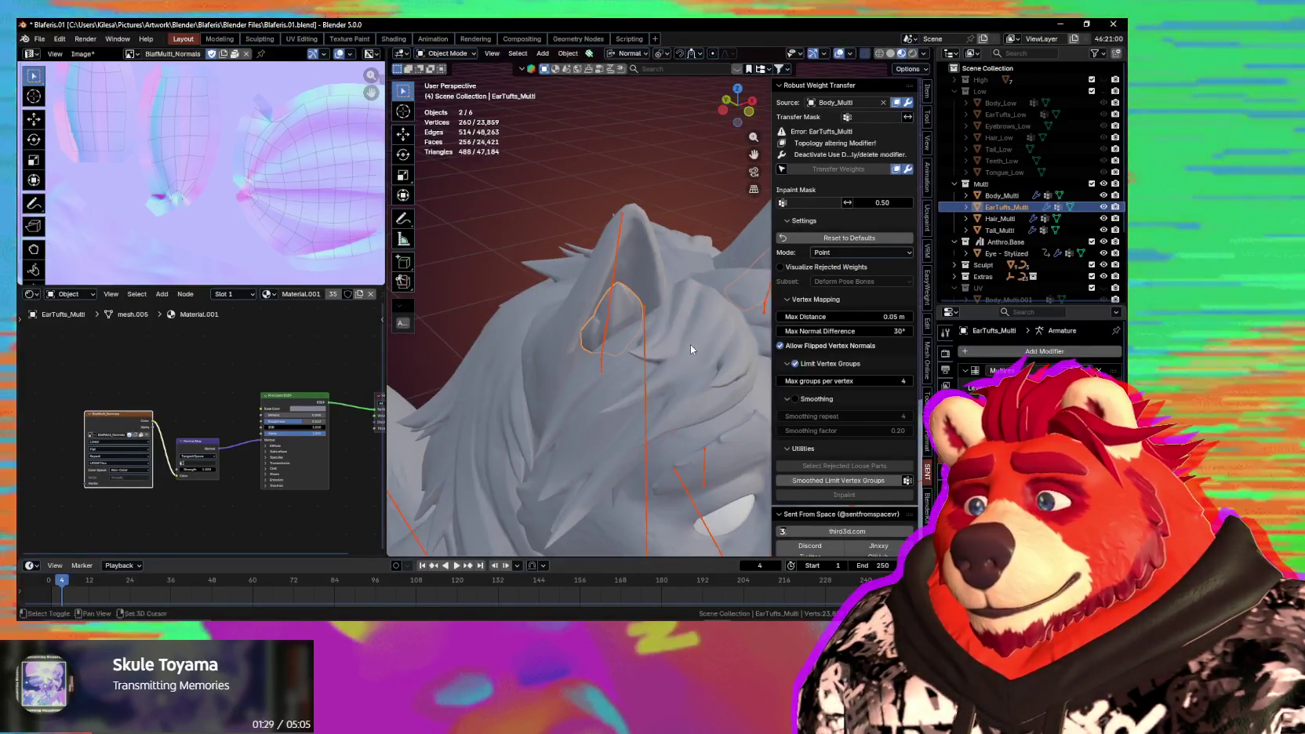
{"action": "key", "text": "ctrl+Tab"}
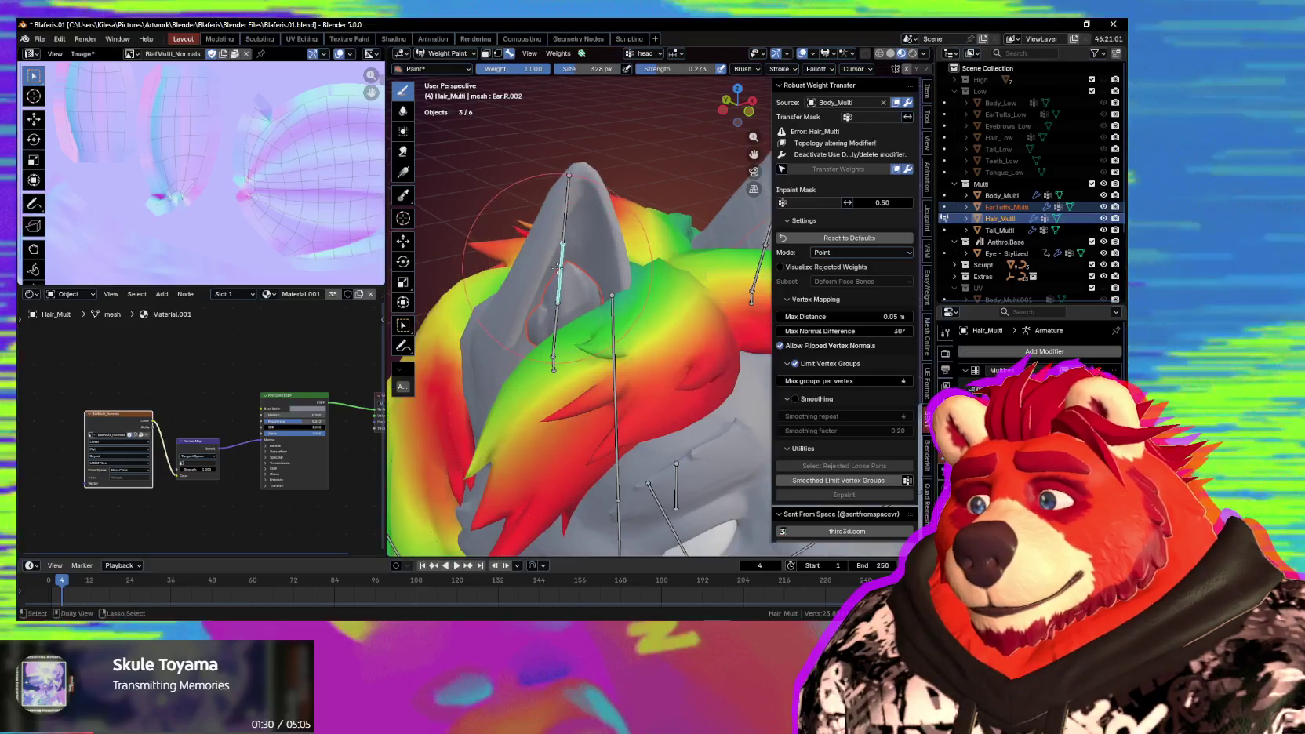
{"action": "middle_click_drag", "start_coordinate": [594, 307], "coordinate": [622, 362], "text": "ctrl+shift"}
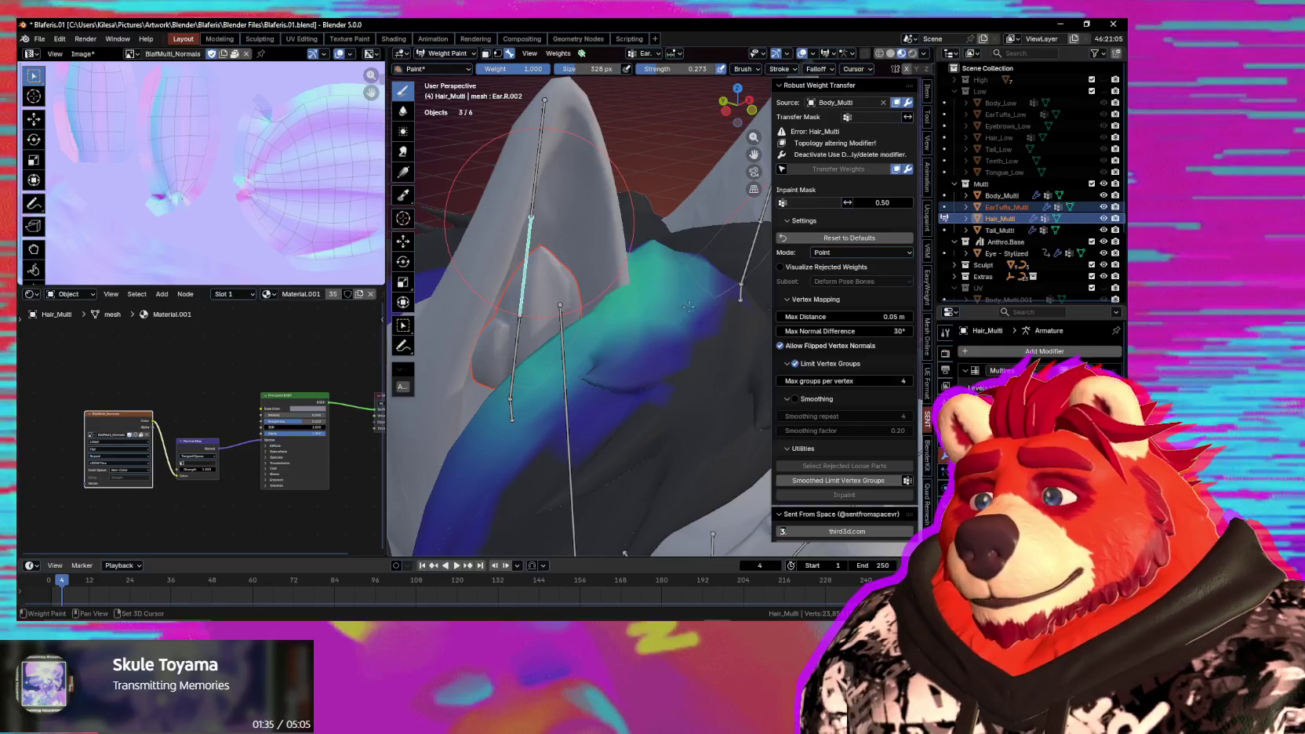
{"action": "mouse_move", "coordinate": [718, 337]}
{"action": "middle_mouse_down"}
{"action": "mouse_move", "coordinate": [618, 347]}
{"action": "mouse_move", "coordinate": [662, 319]}
{"action": "middle_mouse_up"}
{"action": "key", "text": "n"}
View the Ear.R.003, Ear.R.001, Ear.R.000 and head bone weights on the hair.
{"action": "left_click", "coordinate": [652, 201], "text": "ctrl"}
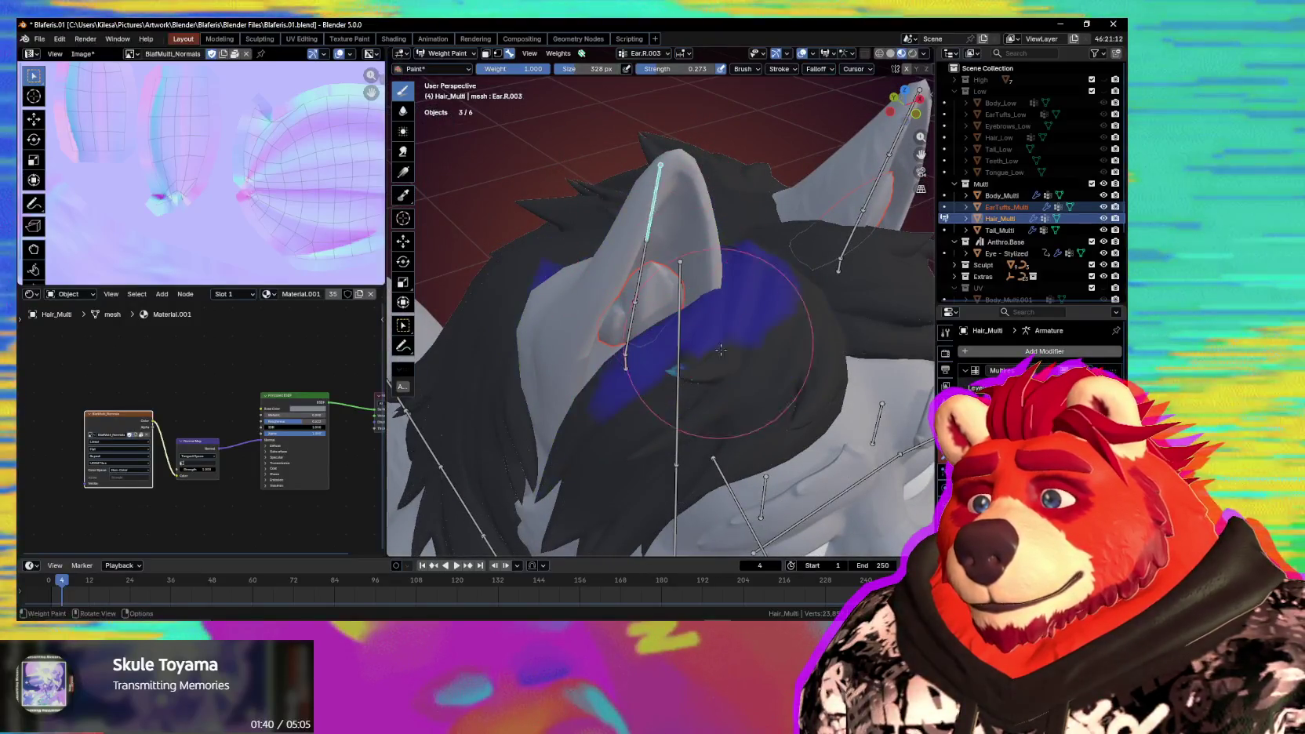
{"action": "left_click", "coordinate": [641, 270], "text": "ctrl"}
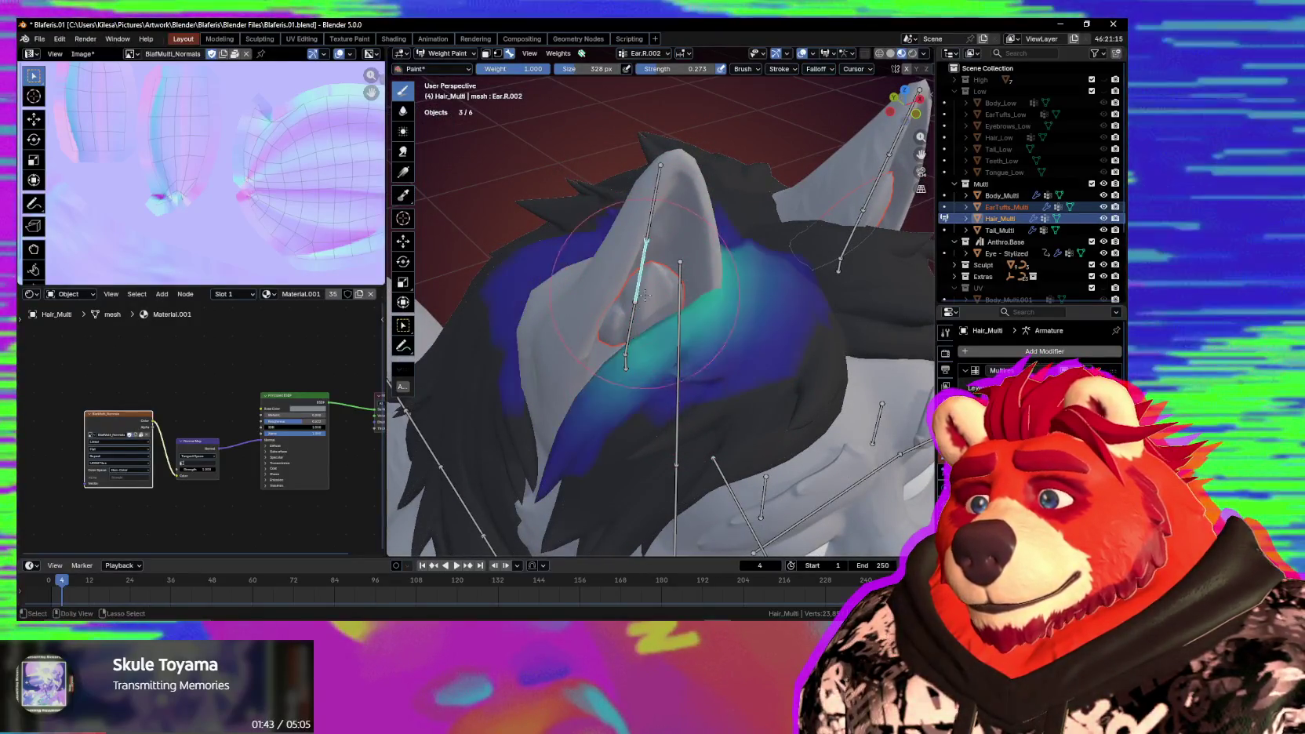
{"action": "left_click", "coordinate": [632, 329], "text": "ctrl"}
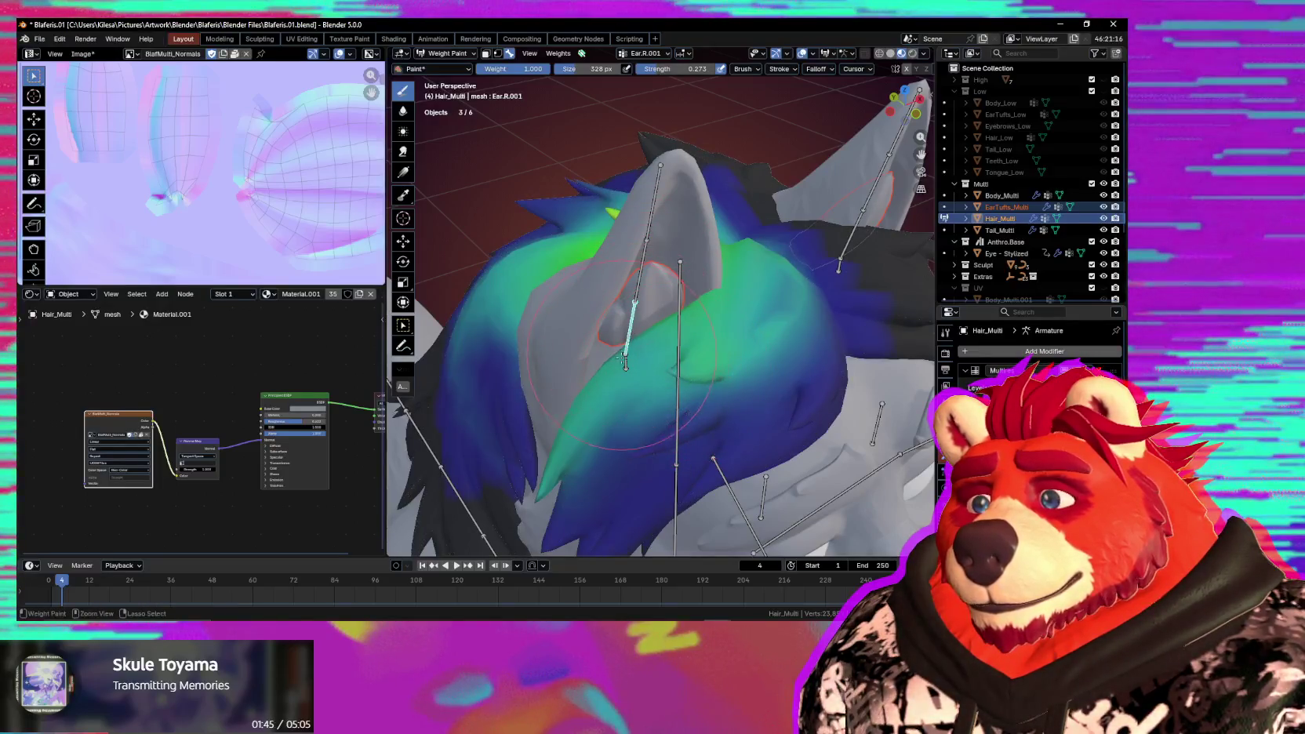
{"action": "left_click", "coordinate": [626, 362], "text": "ctrl"}
{"action": "left_click", "coordinate": [679, 397], "text": "ctrl"}
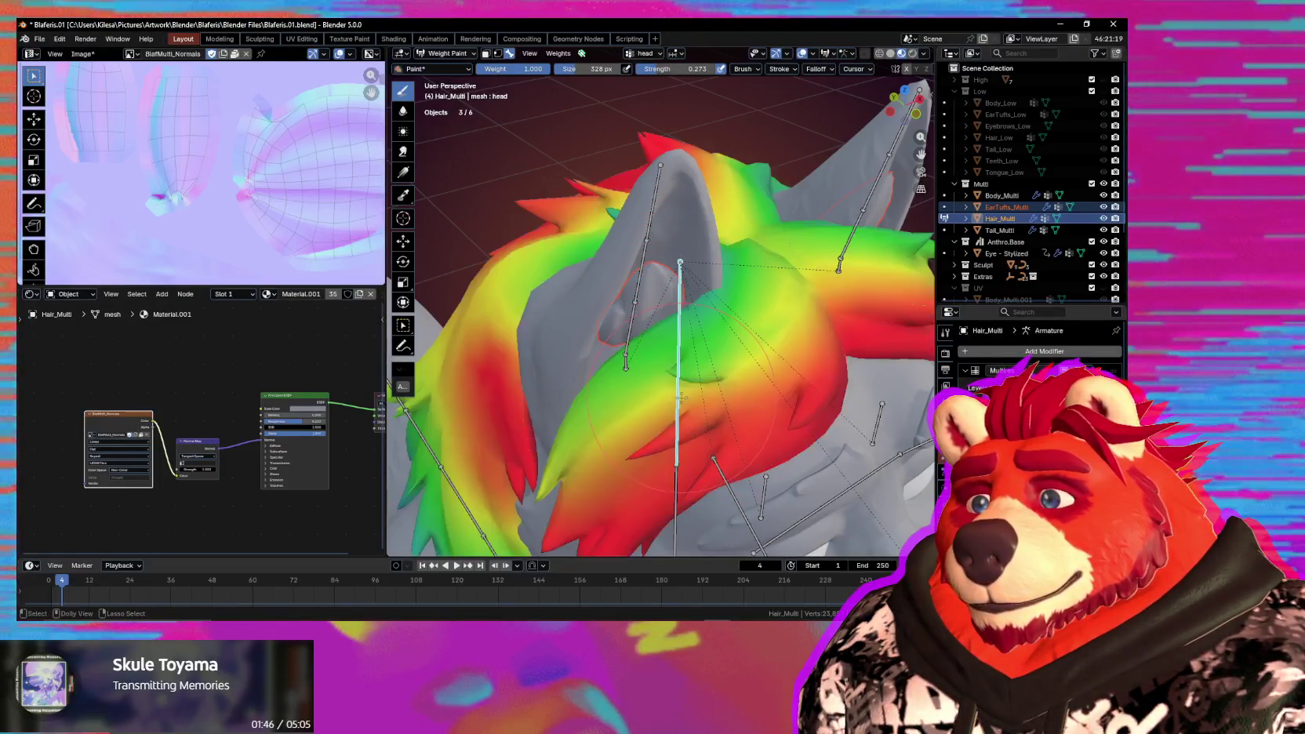
Orbit to the left ear and view the Ear.L.003 and Ear.L.001 weights on the hair.
{"action": "mouse_move", "coordinate": [721, 357]}
{"action": "middle_mouse_down"}
{"action": "mouse_move", "coordinate": [700, 285]}
{"action": "mouse_move", "coordinate": [634, 335]}
{"action": "middle_mouse_up"}
{"action": "left_click", "coordinate": [701, 285], "text": "ctrl"}
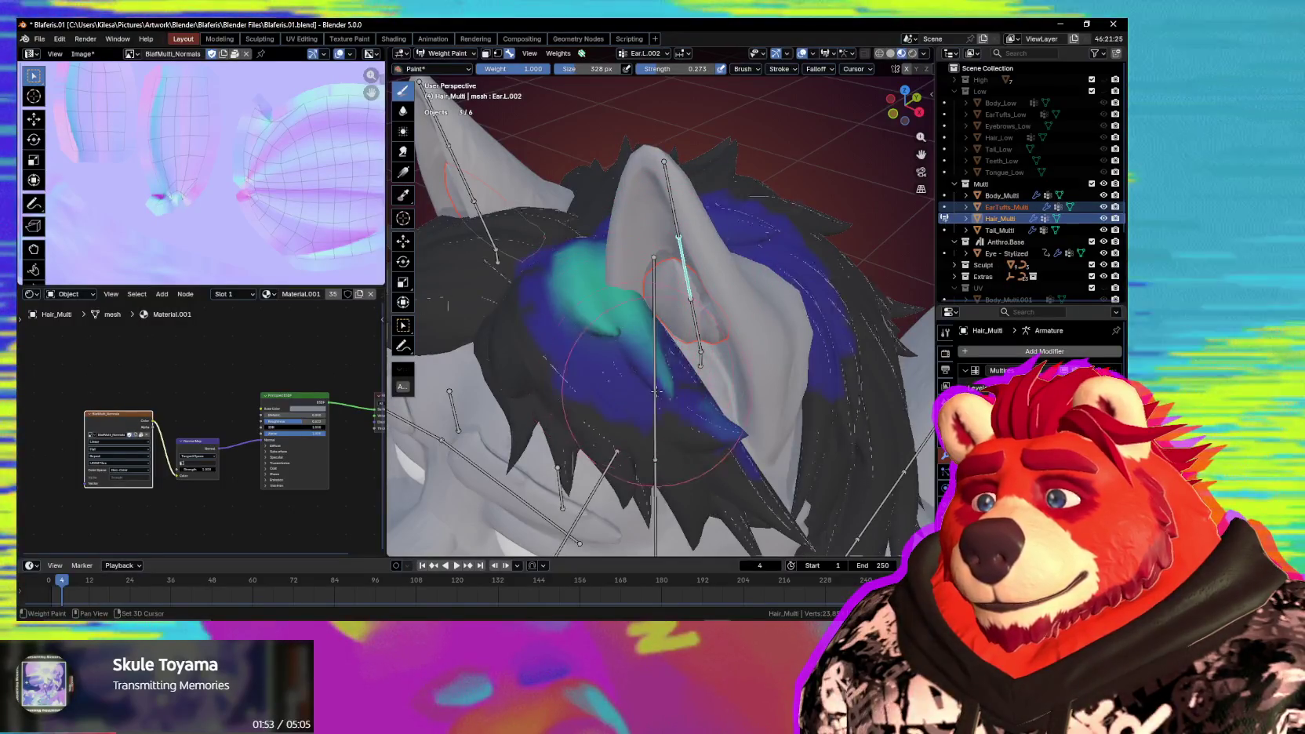
{"action": "middle_click_drag", "start_coordinate": [591, 319], "coordinate": [632, 412]}
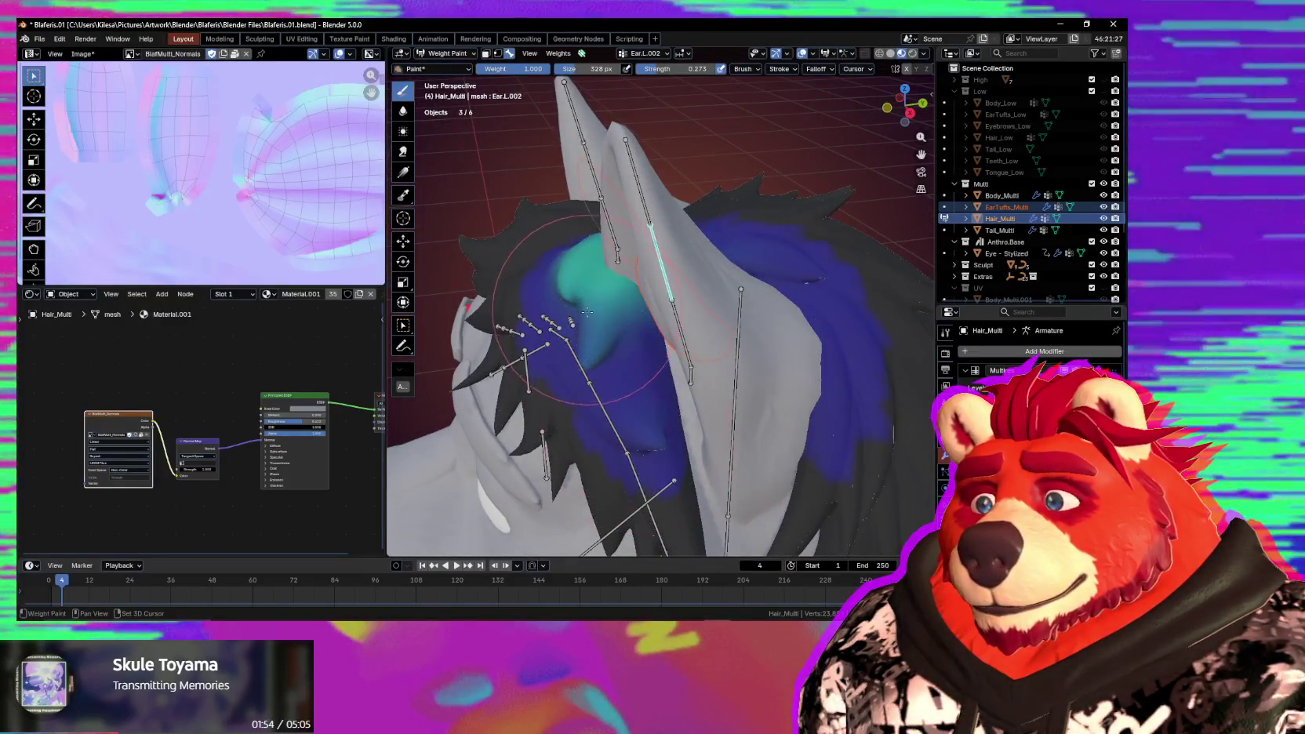
{"action": "mouse_move", "coordinate": [573, 273]}
{"action": "middle_mouse_down"}
{"action": "mouse_move", "coordinate": [698, 317]}
{"action": "mouse_move", "coordinate": [613, 336]}
{"action": "mouse_move", "coordinate": [636, 402]}
{"action": "mouse_move", "coordinate": [596, 369]}
{"action": "mouse_move", "coordinate": [666, 300]}
{"action": "mouse_move", "coordinate": [635, 268]}
{"action": "mouse_move", "coordinate": [646, 307]}
{"action": "middle_mouse_up"}
{"action": "left_click", "coordinate": [698, 317], "text": "ctrl"}
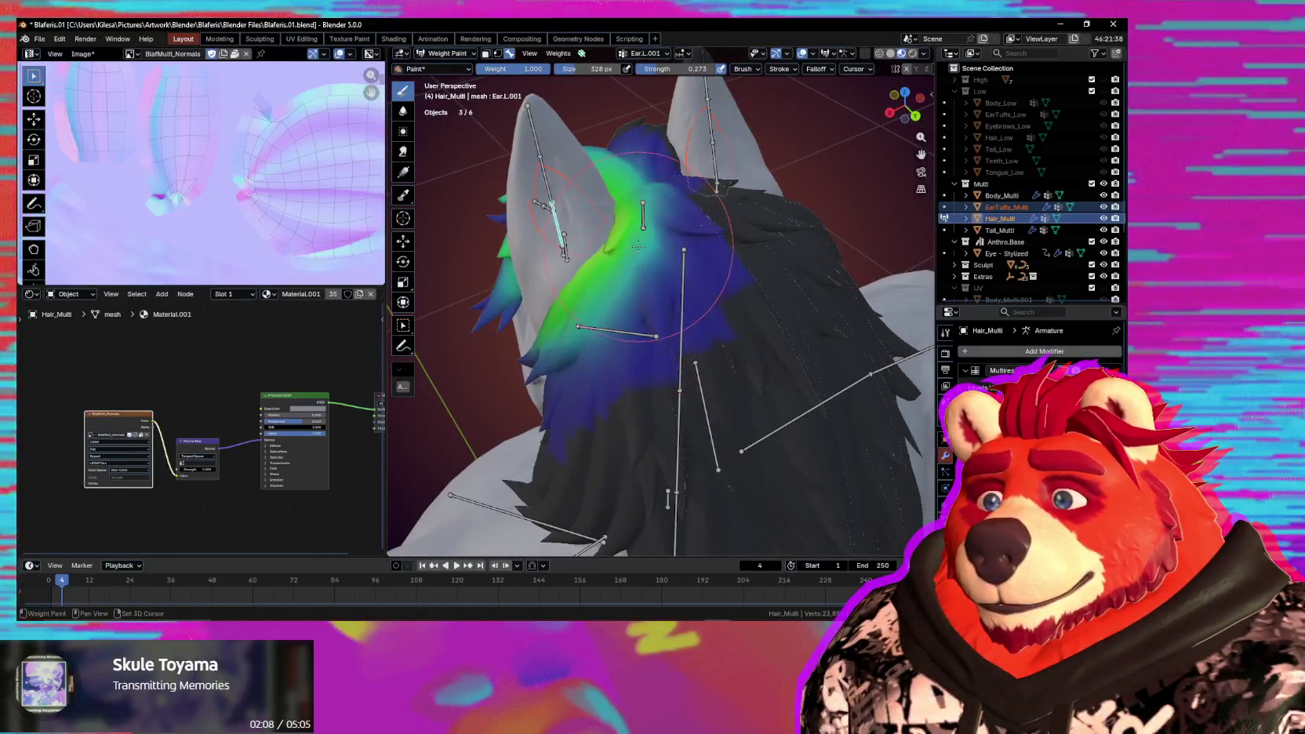
Show the head and Jaw bone weights on the hair and test-rotate the jaw.
{"action": "mouse_move", "coordinate": [625, 279]}
{"action": "middle_mouse_down"}
{"action": "mouse_move", "coordinate": [666, 314]}
{"action": "mouse_move", "coordinate": [718, 315]}
{"action": "mouse_move", "coordinate": [732, 439]}
{"action": "mouse_move", "coordinate": [723, 364]}
{"action": "mouse_move", "coordinate": [702, 370]}
{"action": "mouse_move", "coordinate": [754, 311]}
{"action": "middle_mouse_up"}
{"action": "left_click", "coordinate": [667, 313], "text": "ctrl"}
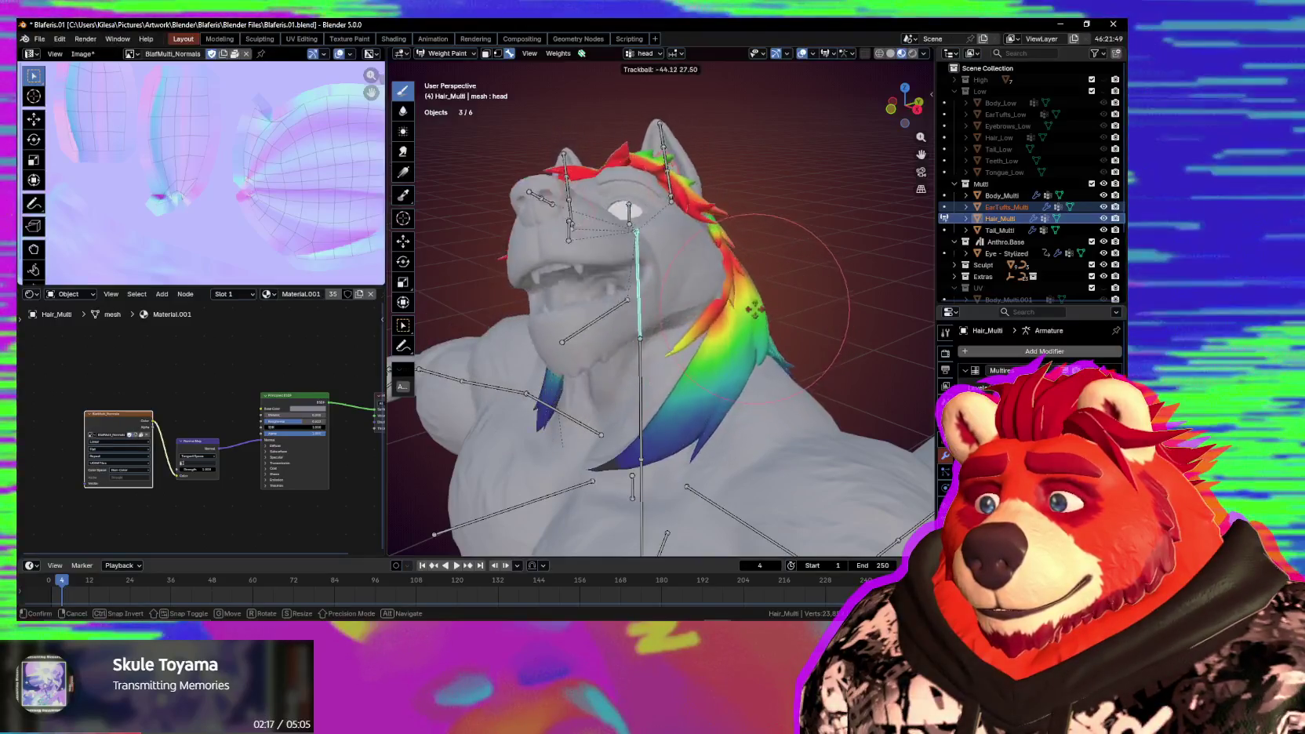
{"action": "mouse_move", "coordinate": [700, 426]}
{"action": "middle_mouse_down"}
{"action": "mouse_move", "coordinate": [673, 304]}
{"action": "mouse_move", "coordinate": [666, 345]}
{"action": "mouse_move", "coordinate": [668, 307]}
{"action": "mouse_move", "coordinate": [633, 359]}
{"action": "middle_mouse_up"}
{"action": "left_click", "coordinate": [633, 361], "text": "ctrl"}
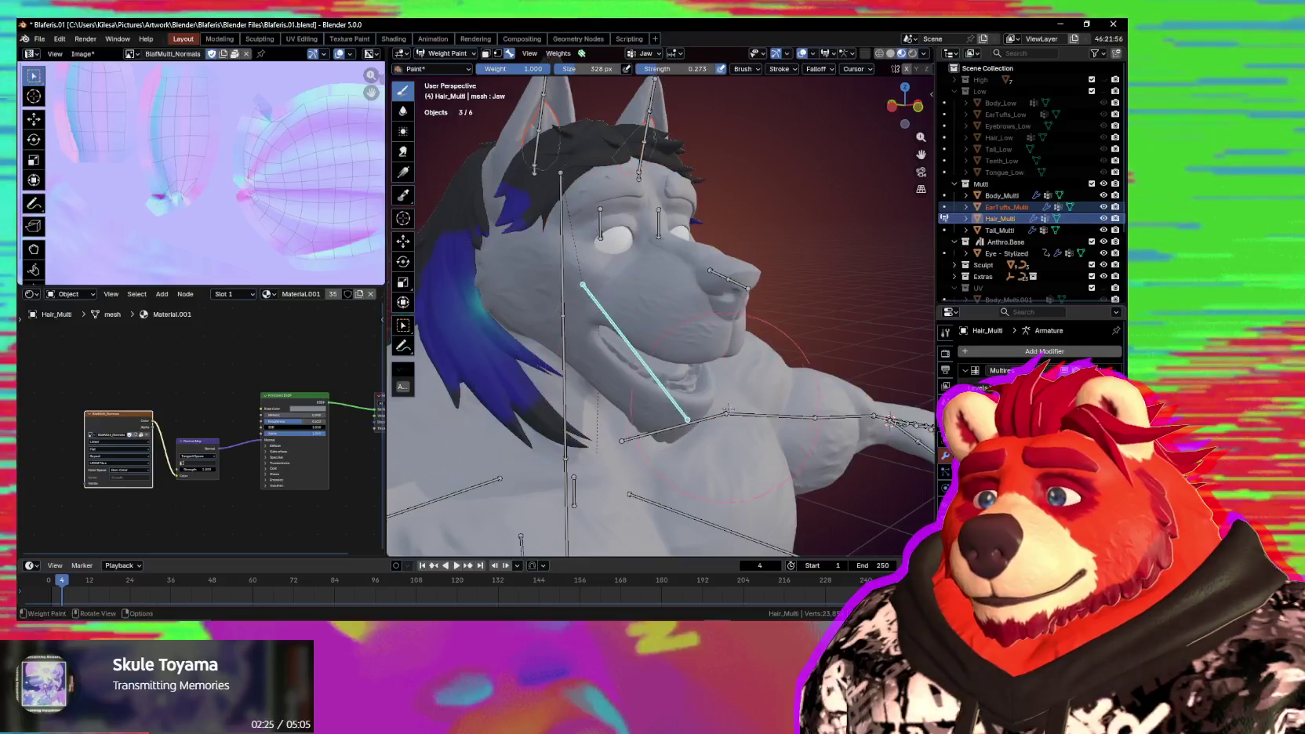
{"action": "left_click", "coordinate": [696, 306]}
Orbit around the torso and return to Object Mode.
{"action": "mouse_move", "coordinate": [697, 306]}
{"action": "middle_mouse_down"}
{"action": "mouse_move", "coordinate": [619, 293]}
{"action": "mouse_move", "coordinate": [692, 341]}
{"action": "middle_mouse_up"}
{"action": "scroll", "coordinate": [707, 242], "scroll_direction": "down", "scroll_amount": 3}
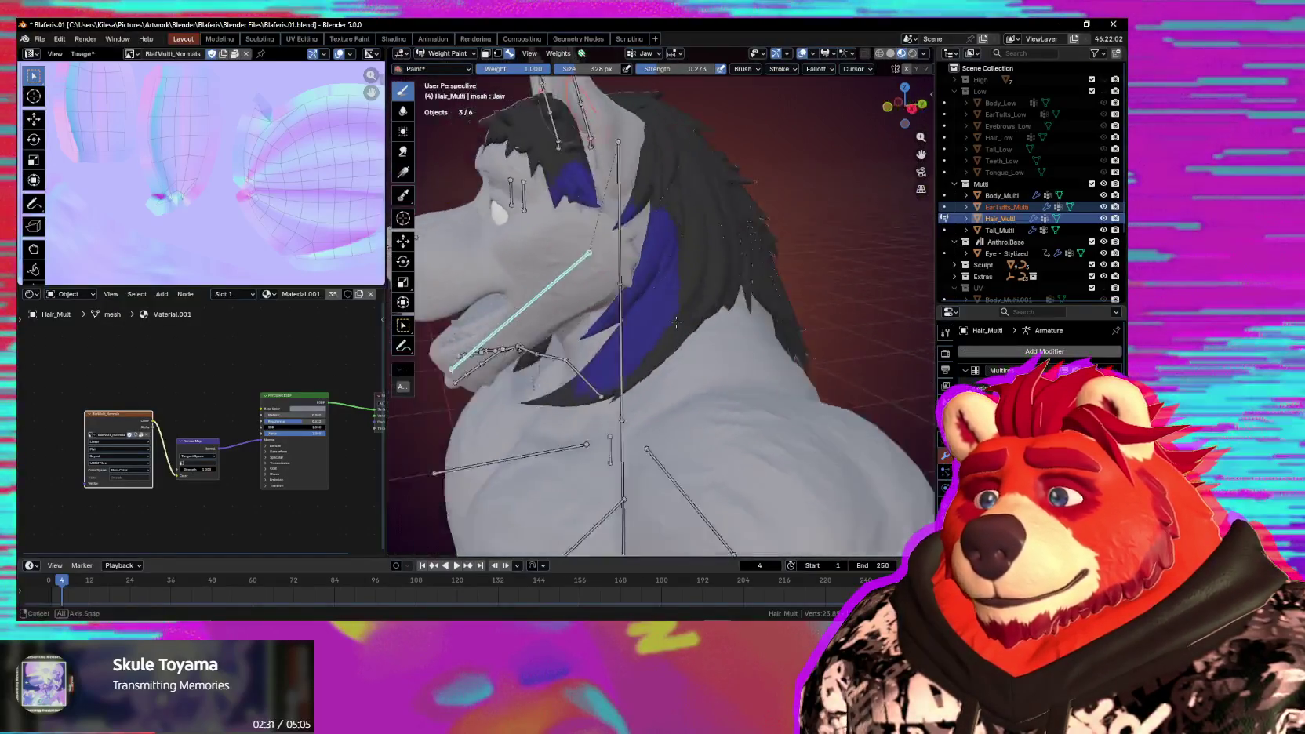
{"action": "scroll", "coordinate": [708, 243], "scroll_direction": "down", "scroll_amount": 2}
{"action": "mouse_move", "coordinate": [707, 242]}
{"action": "middle_mouse_down"}
{"action": "mouse_move", "coordinate": [726, 262]}
{"action": "mouse_move", "coordinate": [767, 407]}
{"action": "middle_mouse_up"}
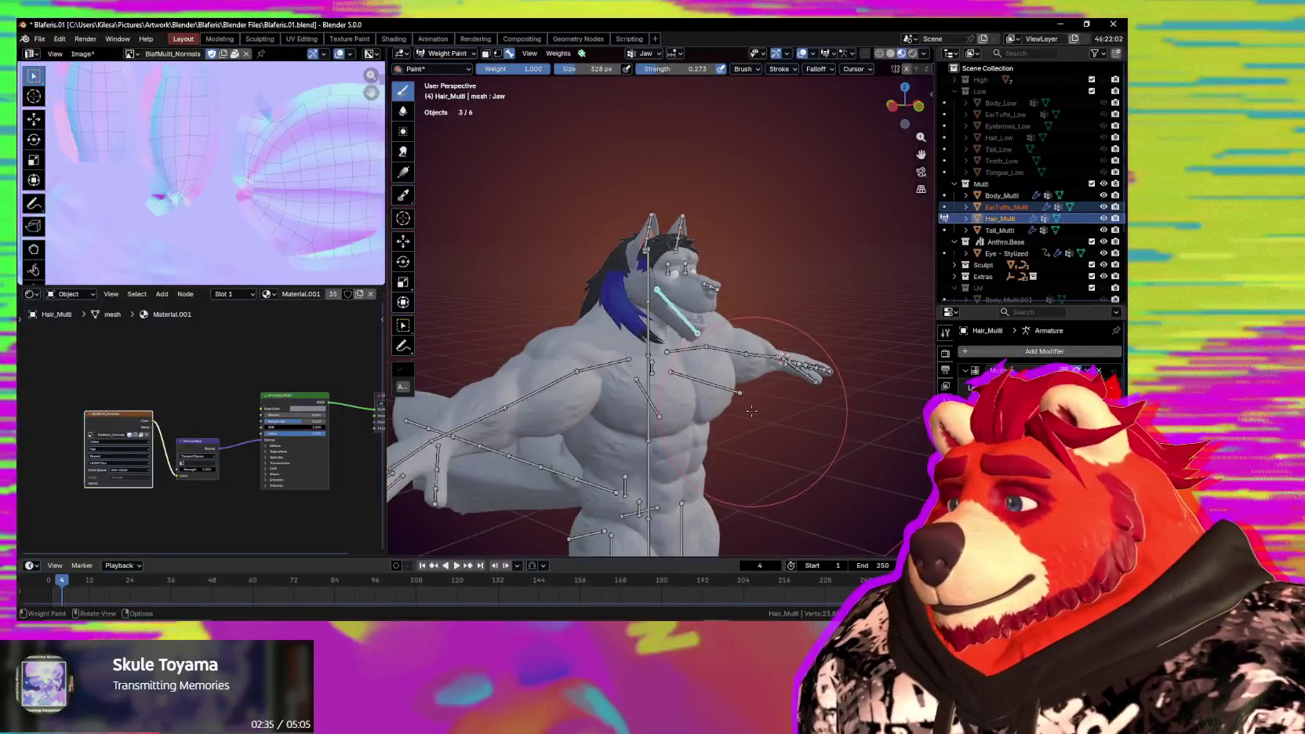
{"action": "key", "text": "ctrl+Tab"}
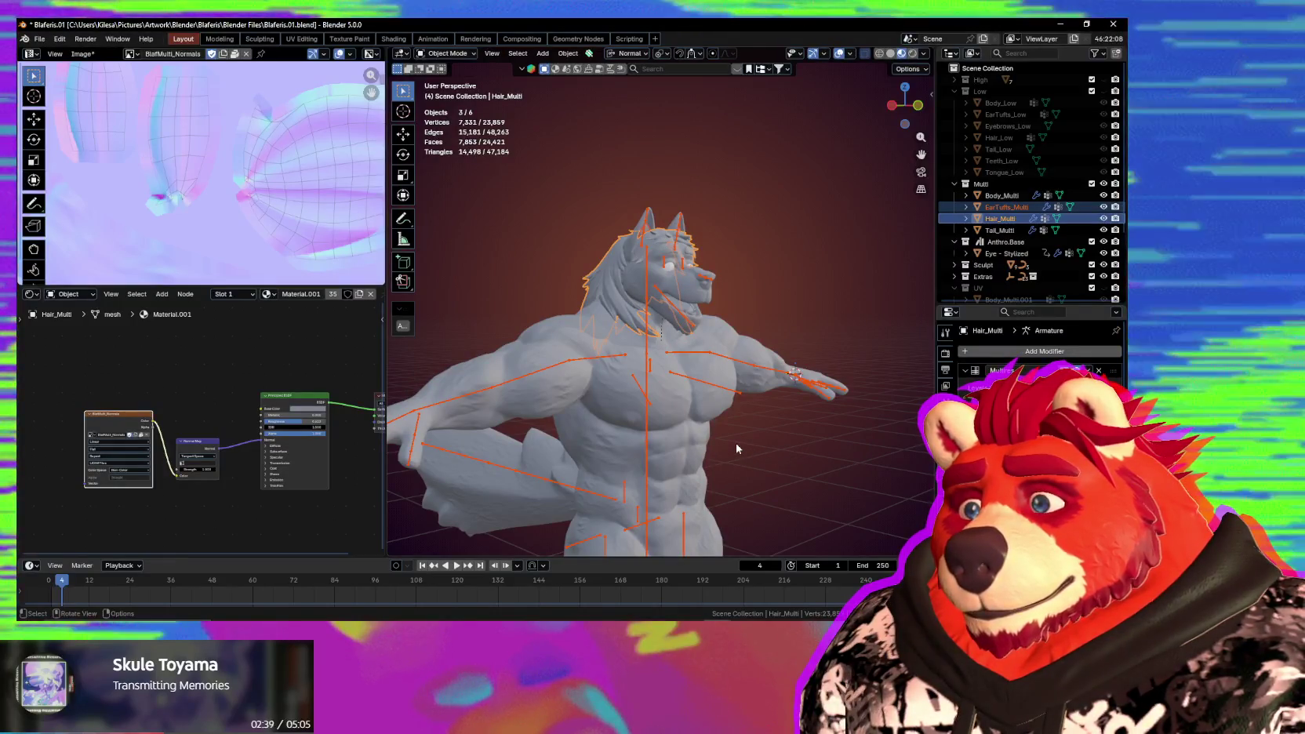
{"action": "mouse_move", "coordinate": [755, 452]}
{"action": "middle_mouse_down"}
{"action": "mouse_move", "coordinate": [462, 385]}
{"action": "mouse_move", "coordinate": [689, 381]}
{"action": "mouse_move", "coordinate": [687, 366]}
{"action": "mouse_move", "coordinate": [623, 350]}
{"action": "middle_mouse_up"}
Make the armature active in Pose Mode and try moving the foot bone, then cancel.
{"action": "left_click", "coordinate": [622, 349]}
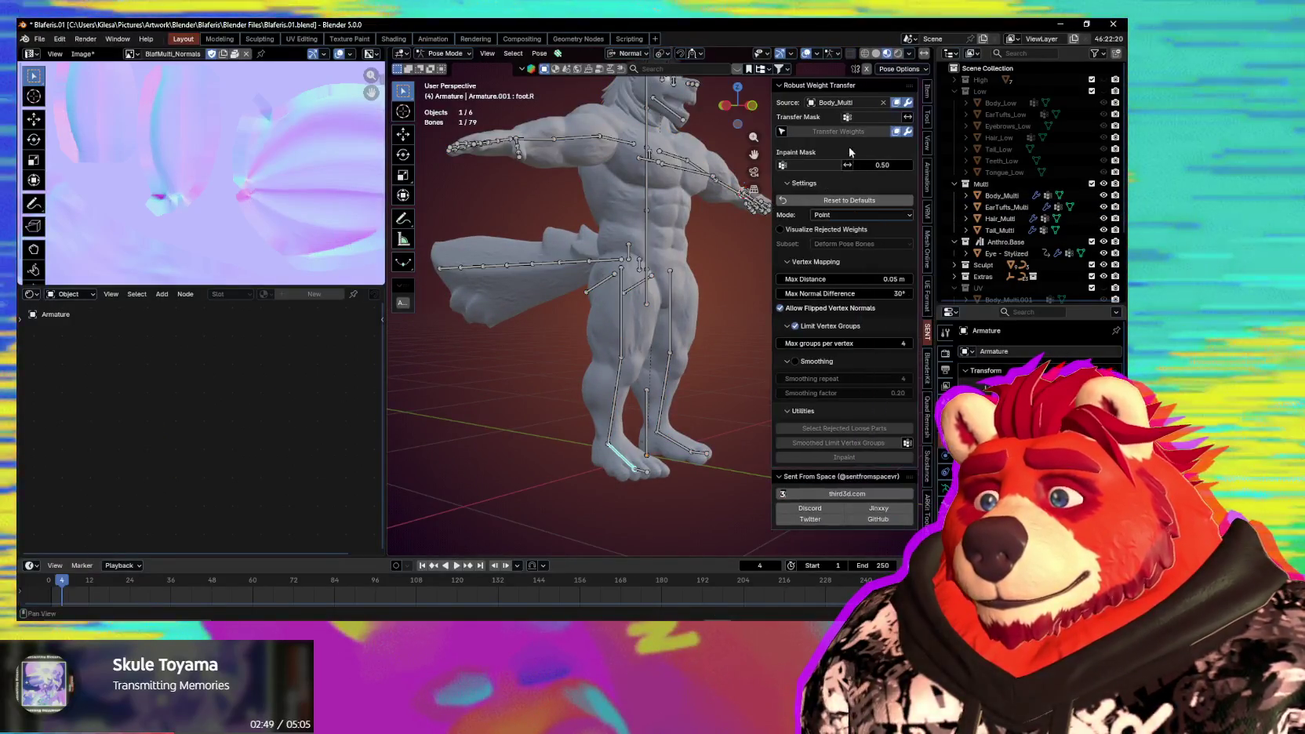
{"action": "left_click", "coordinate": [927, 118]}
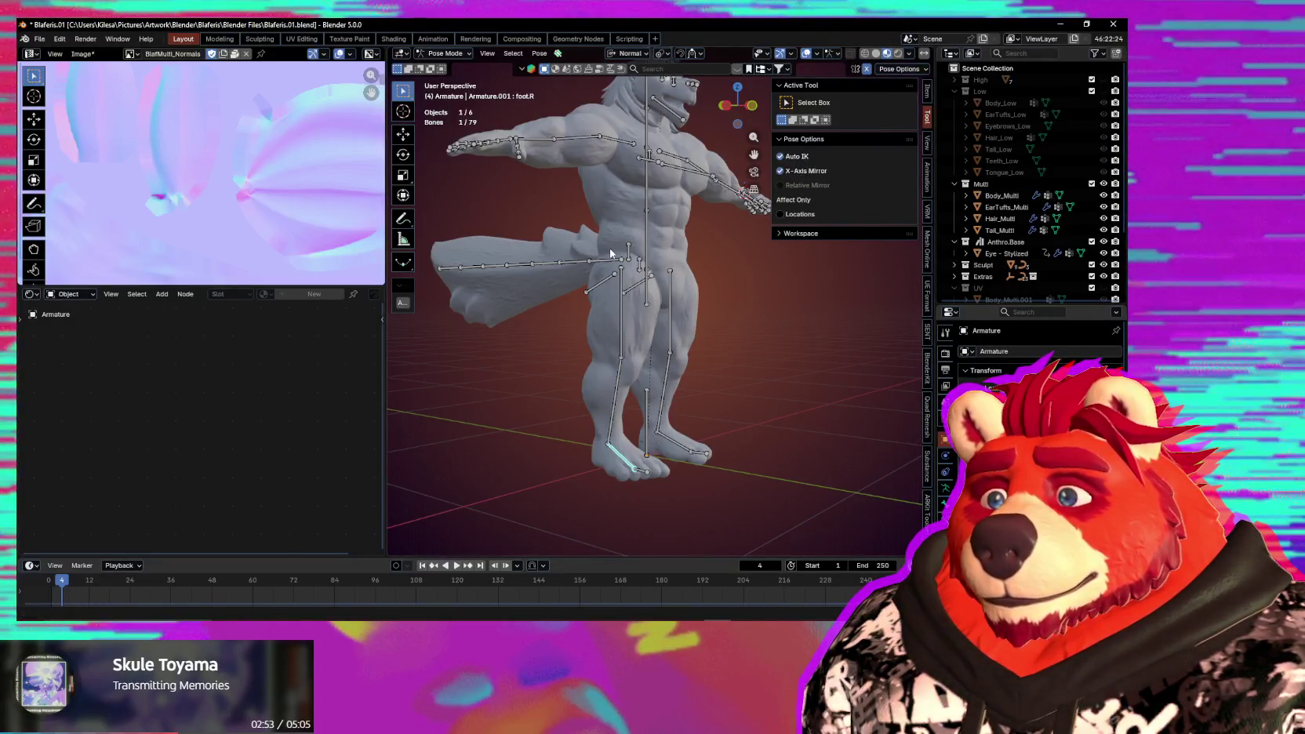
{"action": "middle_click_drag", "start_coordinate": [639, 307], "coordinate": [776, 362]}
{"action": "key", "text": "n"}
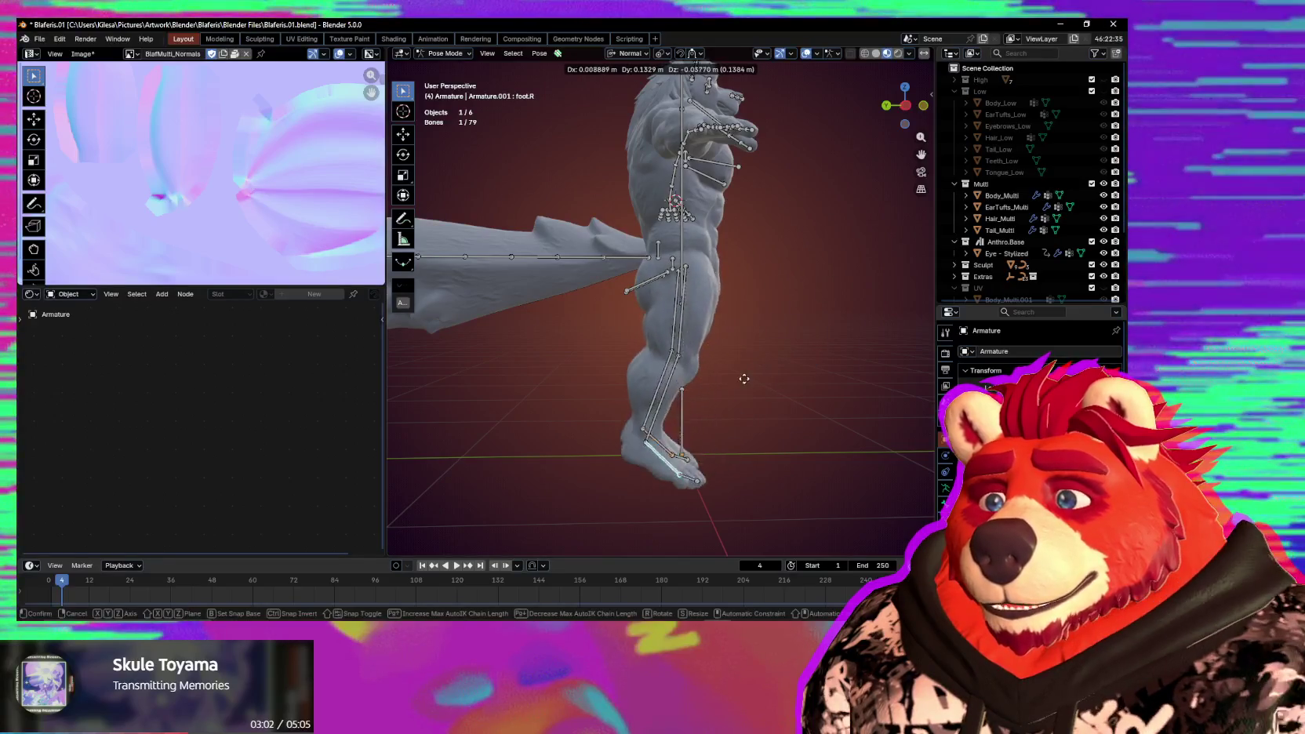
{"action": "key", "text": "y"}
{"action": "key", "text": "z"}
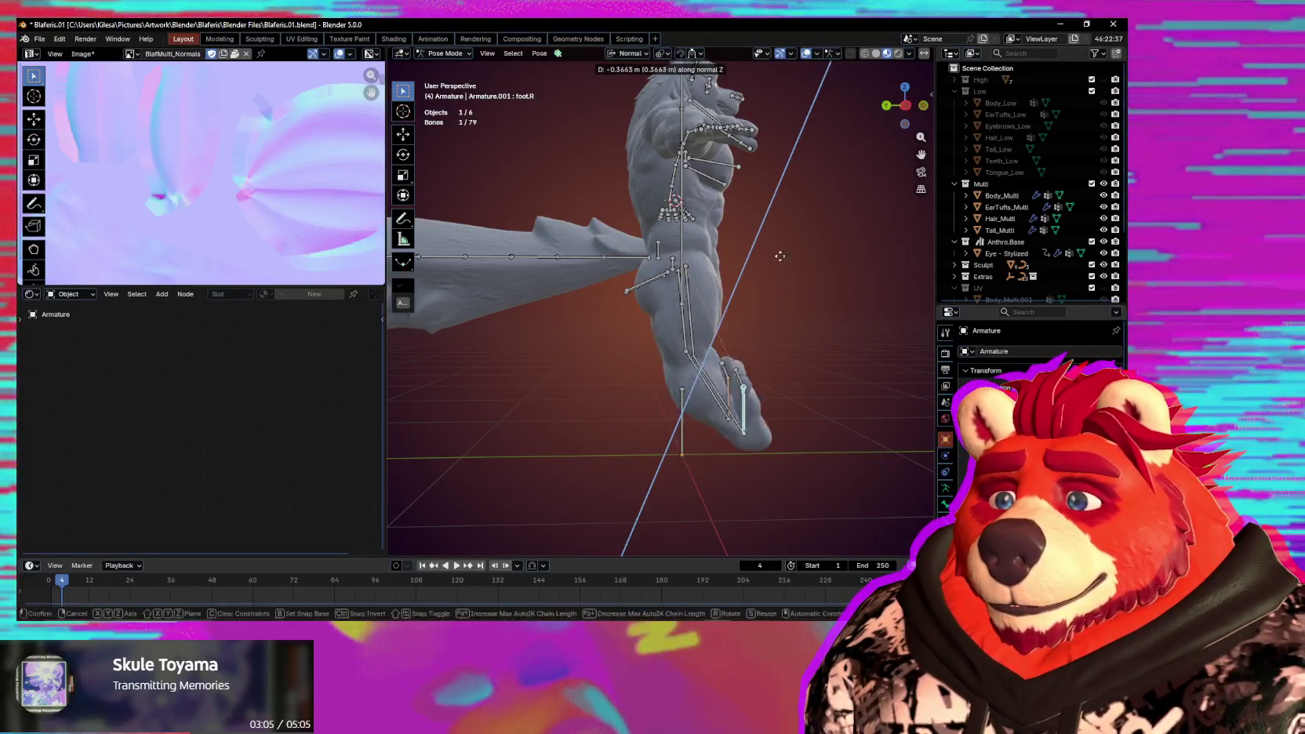
{"action": "key", "text": "Escape"}
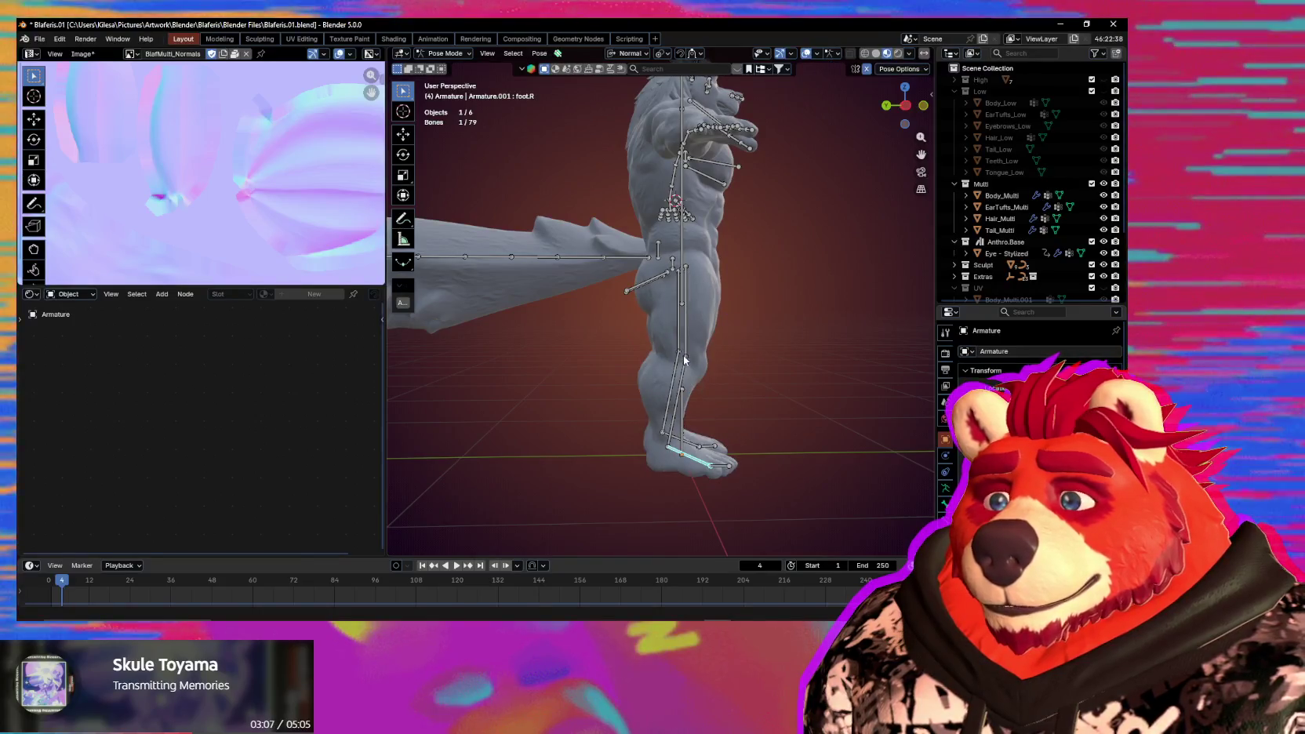
Bend the right lower leg about 78.9° around X to test the deformation.
{"action": "key", "text": "r"}
{"action": "key", "text": "x"}
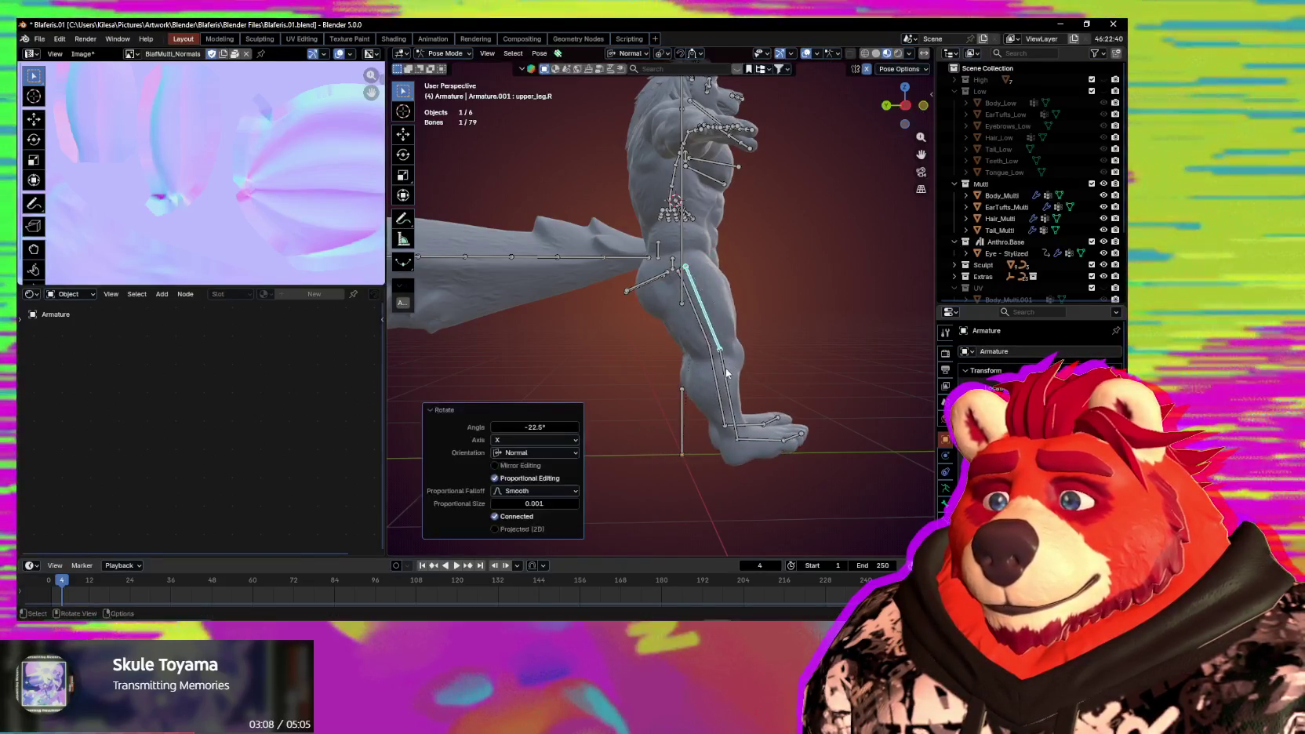
{"action": "left_click", "coordinate": [715, 398]}
{"action": "middle_click_drag", "start_coordinate": [715, 398], "coordinate": [720, 409]}
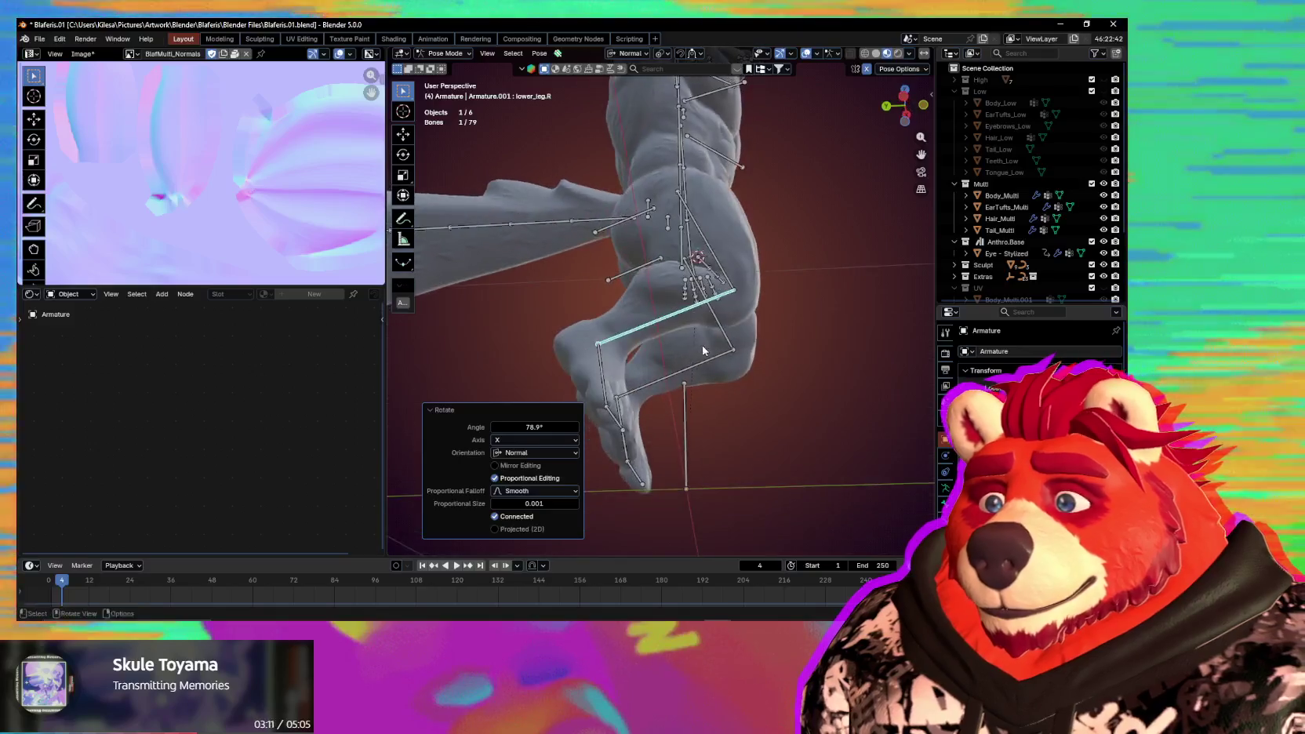
{"action": "key", "text": "r"}
{"action": "key", "text": "x"}
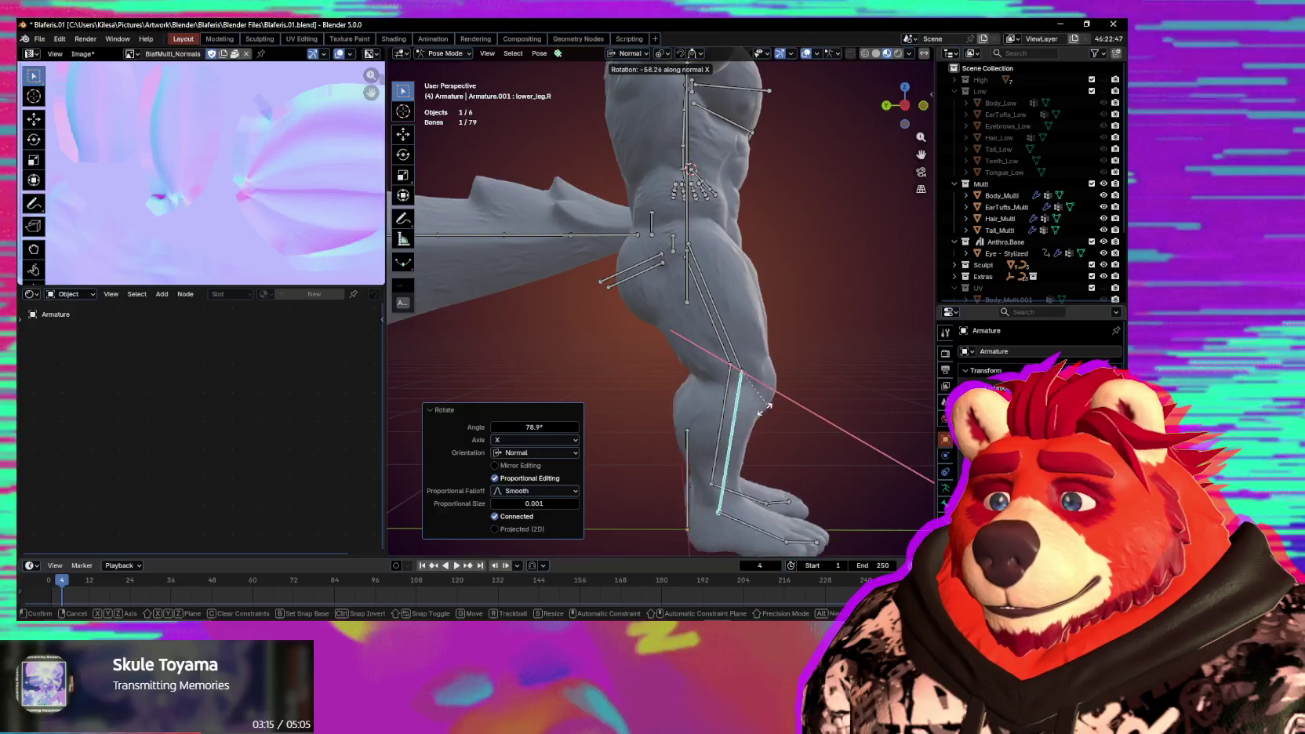
{"action": "mouse_move", "coordinate": [718, 425]}
{"action": "middle_mouse_down"}
{"action": "mouse_move", "coordinate": [607, 407]}
{"action": "mouse_move", "coordinate": [770, 403]}
{"action": "middle_mouse_up"}
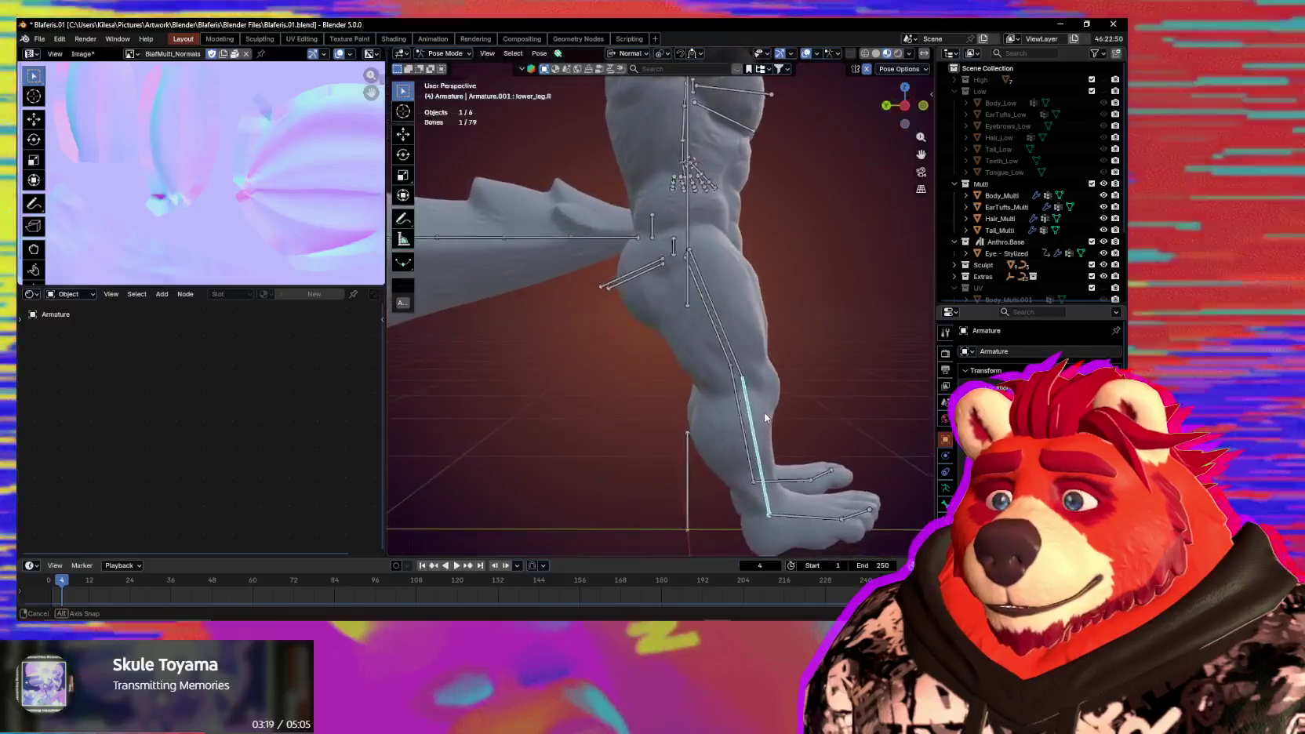
Select all bones and enter Weight Paint on Body_Multi together with the rig.
{"action": "key", "text": "a"}
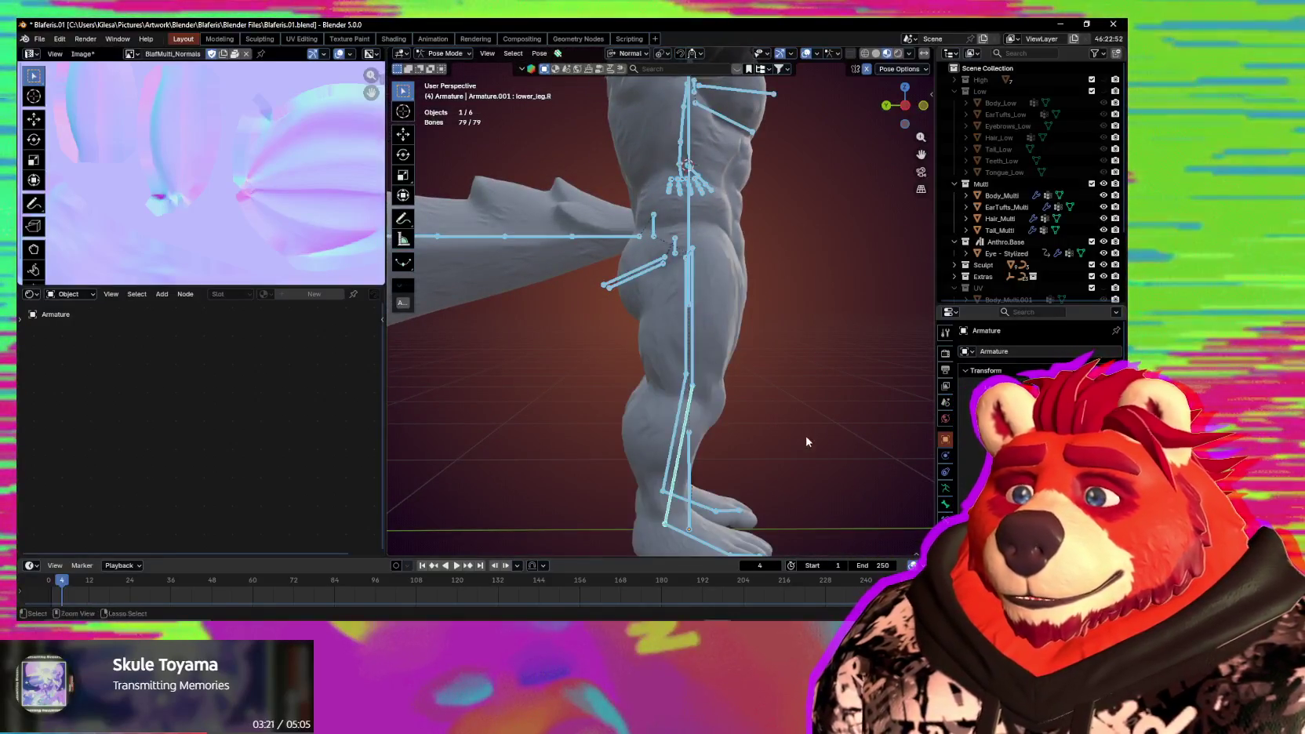
{"action": "key", "text": "ctrl+Tab"}
{"action": "left_click", "coordinate": [713, 436], "text": "shift"}
{"action": "key", "text": "ctrl+Tab"}
{"action": "scroll", "coordinate": [679, 394], "scroll_direction": "up", "scroll_amount": 2}
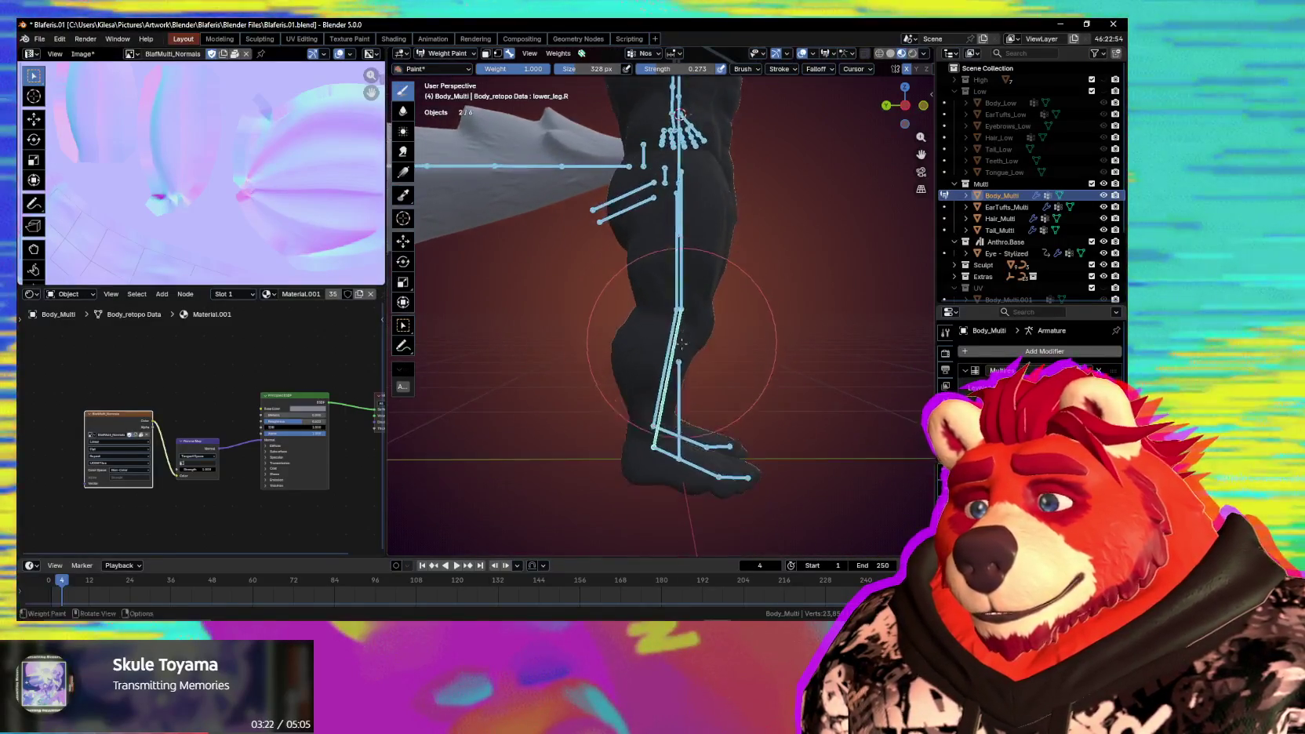
Show the lower_leg.R weights on the body and zoom in on the right leg.
{"action": "scroll", "coordinate": [678, 394], "scroll_direction": "up", "scroll_amount": 2}
{"action": "left_click", "coordinate": [747, 345], "text": "ctrl"}
{"action": "mouse_move", "coordinate": [746, 329]}
{"action": "middle_mouse_down", "text": "shift"}
{"action": "mouse_move", "coordinate": [794, 329]}
{"action": "mouse_move", "coordinate": [750, 351]}
{"action": "middle_mouse_up", "text": "shift"}
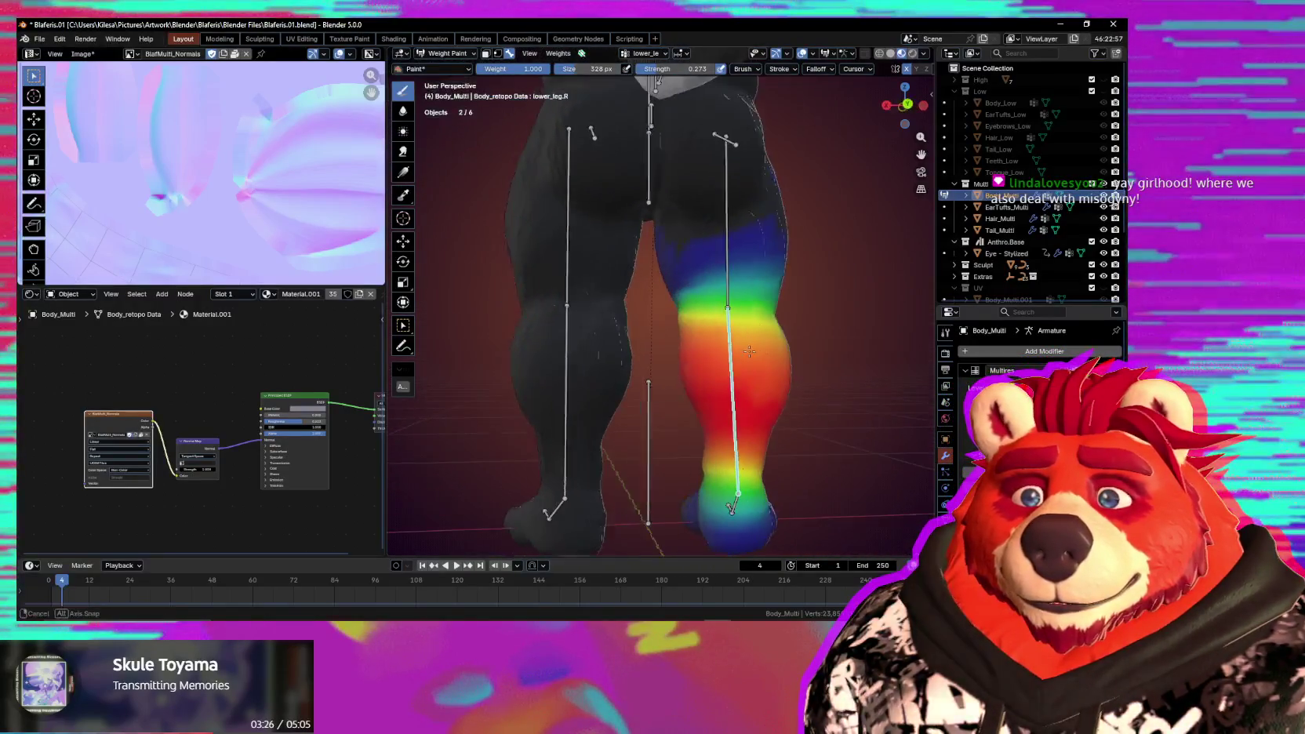
{"action": "scroll", "coordinate": [756, 356], "scroll_direction": "up", "scroll_amount": 1}
{"action": "scroll", "coordinate": [737, 358], "scroll_direction": "up", "scroll_amount": 1}
{"action": "scroll", "coordinate": [713, 360], "scroll_direction": "up", "scroll_amount": 1}
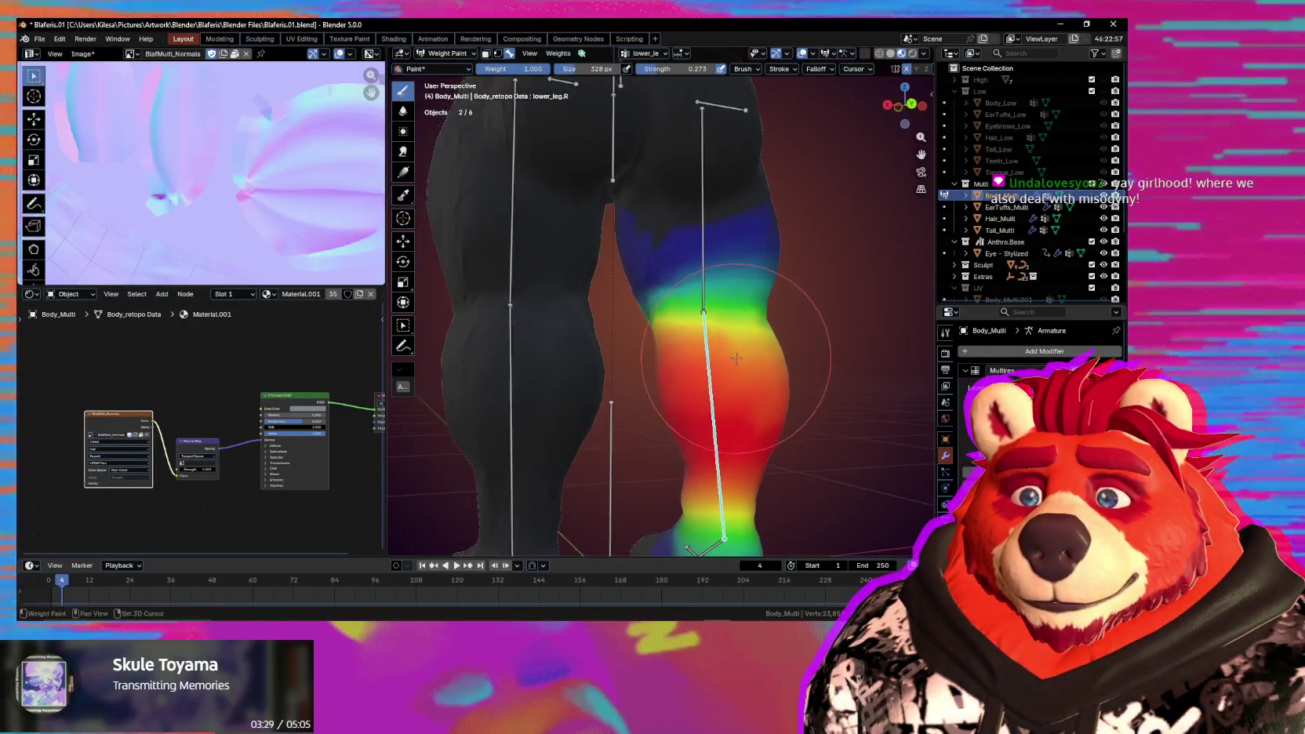
{"action": "scroll", "coordinate": [685, 364], "scroll_direction": "up", "scroll_amount": 1}
Orbit around both legs, then display the spine bone's weights on the torso.
{"action": "mouse_move", "coordinate": [686, 365]}
{"action": "middle_mouse_down"}
{"action": "mouse_move", "coordinate": [730, 345]}
{"action": "mouse_move", "coordinate": [632, 335]}
{"action": "mouse_move", "coordinate": [666, 321]}
{"action": "mouse_move", "coordinate": [662, 408]}
{"action": "middle_mouse_up"}
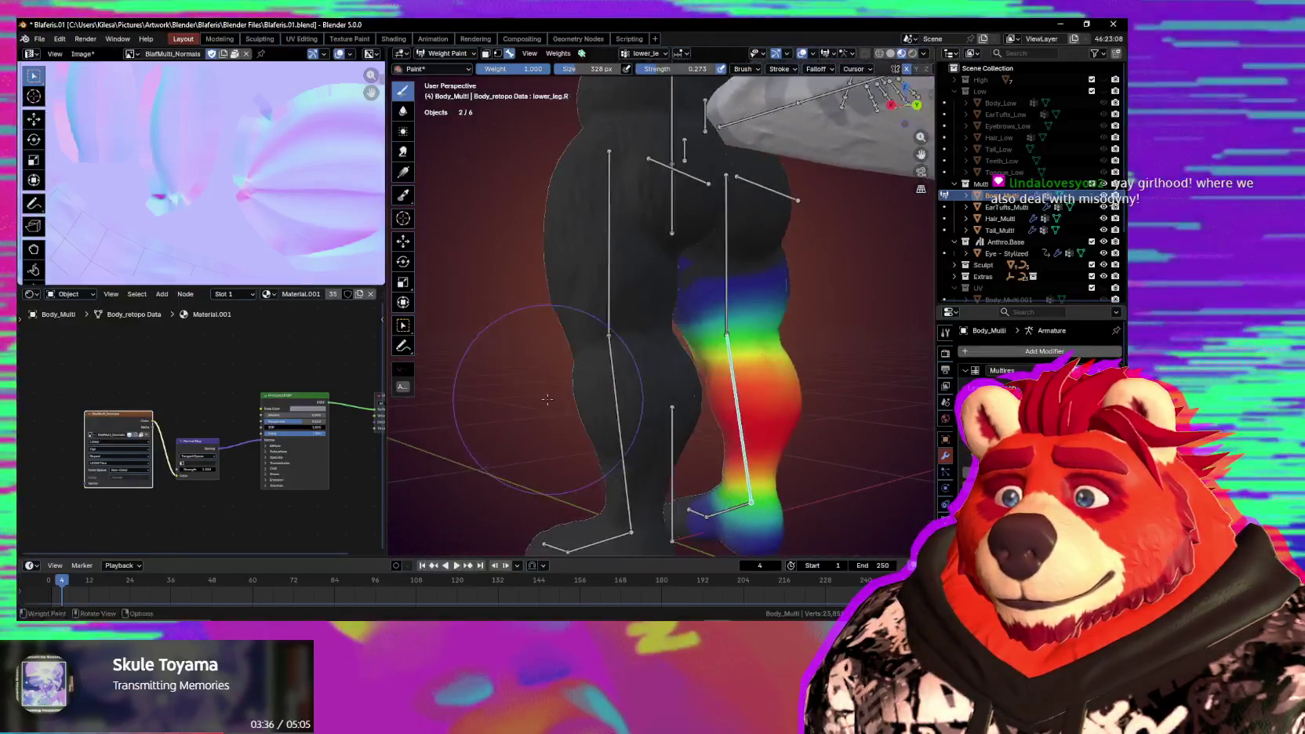
{"action": "mouse_move", "coordinate": [662, 407]}
{"action": "middle_mouse_down"}
{"action": "mouse_move", "coordinate": [682, 255]}
{"action": "mouse_move", "coordinate": [691, 302]}
{"action": "middle_mouse_up"}
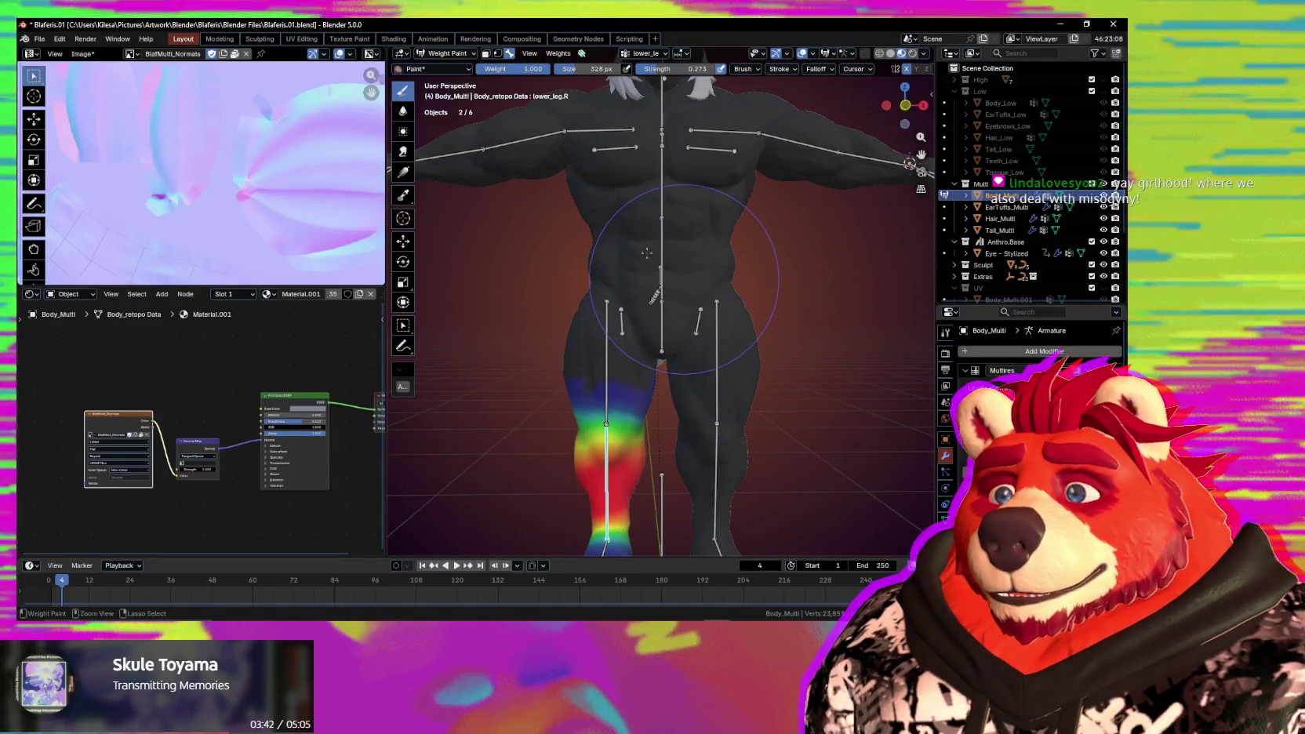
{"action": "left_click", "coordinate": [683, 255], "text": "ctrl"}
{"action": "middle_click_drag", "start_coordinate": [683, 255], "coordinate": [793, 258]}
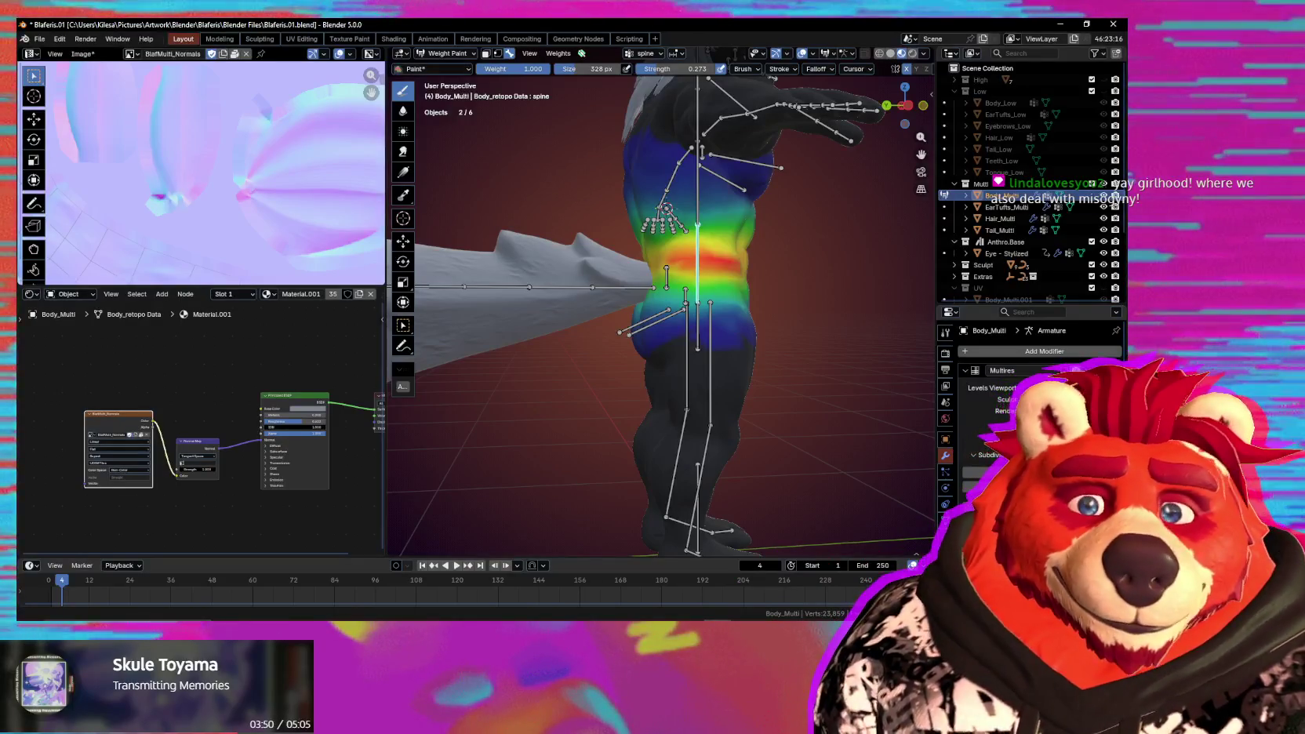
End the current spine test rotation and orbit to a side view of the torso.
{"action": "middle_click_drag", "start_coordinate": [698, 328], "coordinate": [812, 305]}
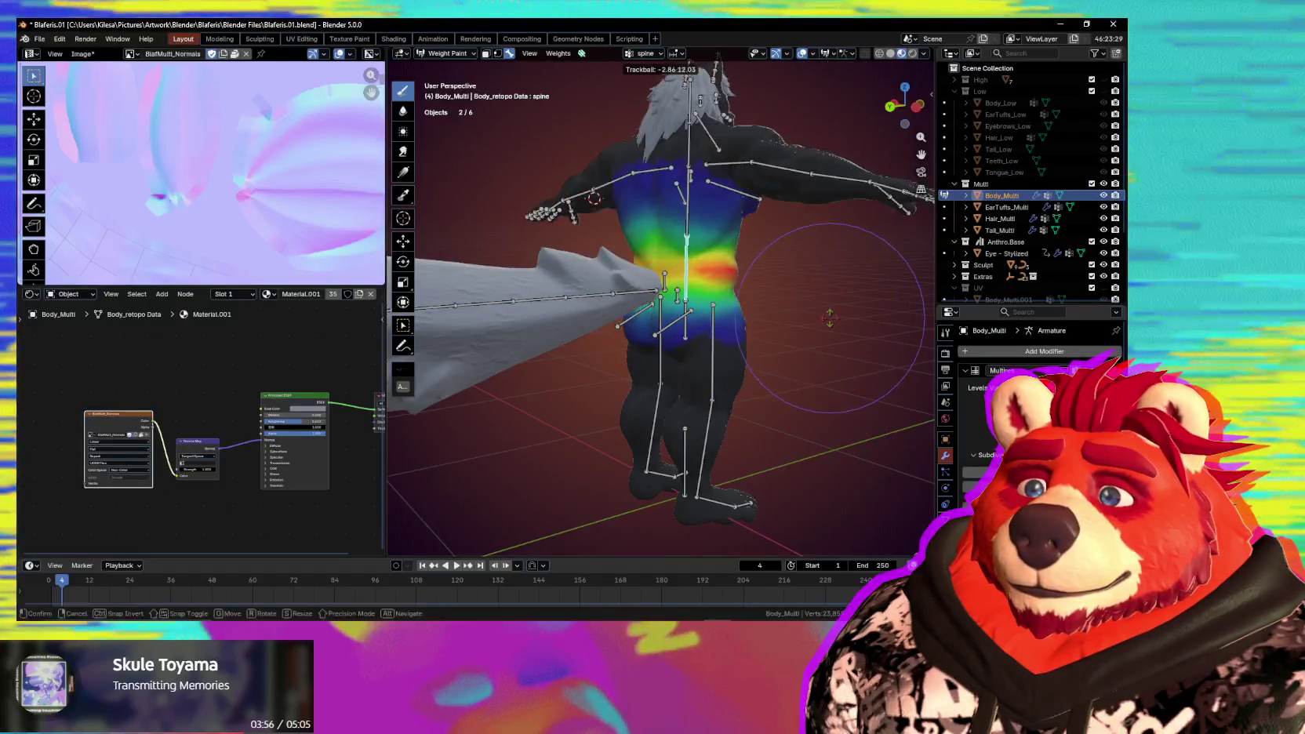
{"action": "left_click", "coordinate": [815, 306]}
{"action": "middle_click_drag", "start_coordinate": [815, 306], "coordinate": [736, 313]}
{"action": "scroll", "coordinate": [735, 313], "scroll_direction": "up", "scroll_amount": 3}
{"action": "scroll", "coordinate": [735, 313], "scroll_direction": "up", "scroll_amount": 2}
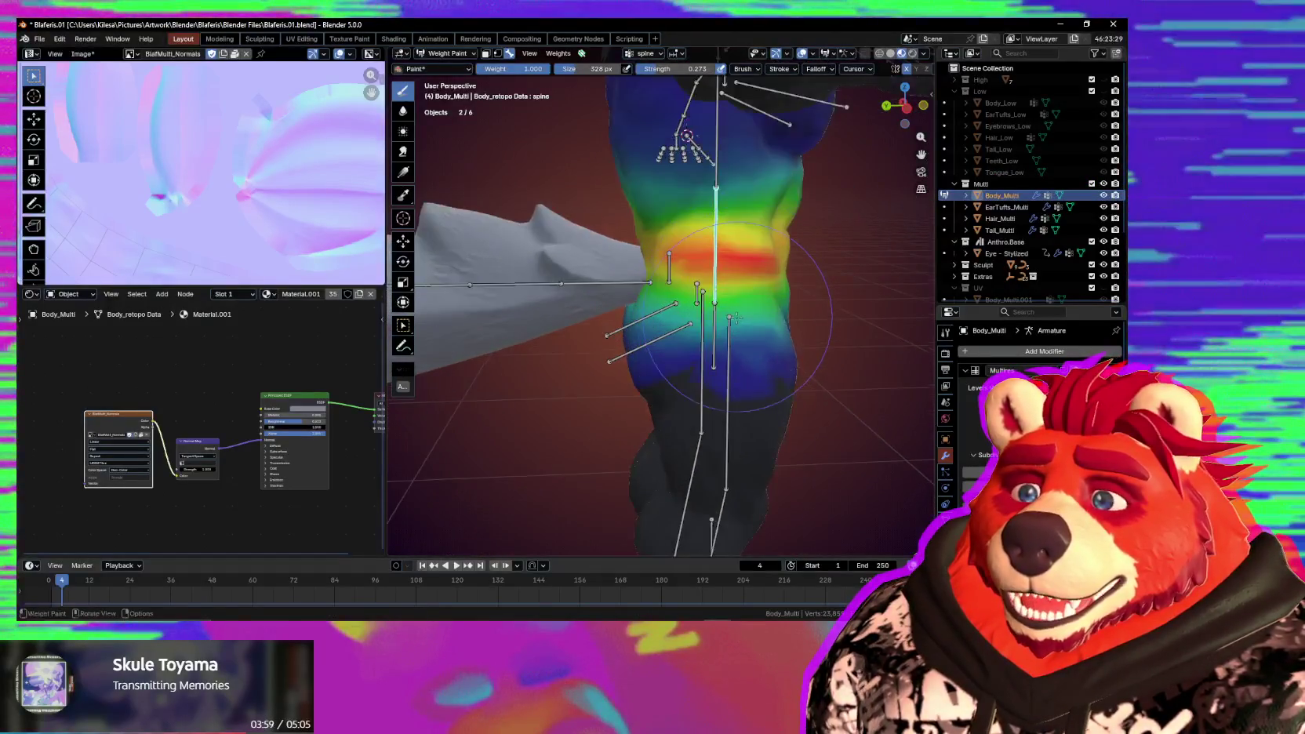
Test-bend the spine with free rotation twice, cancelling each time to keep the body upright.
{"action": "key", "text": "r"}
{"action": "key", "text": "r"}
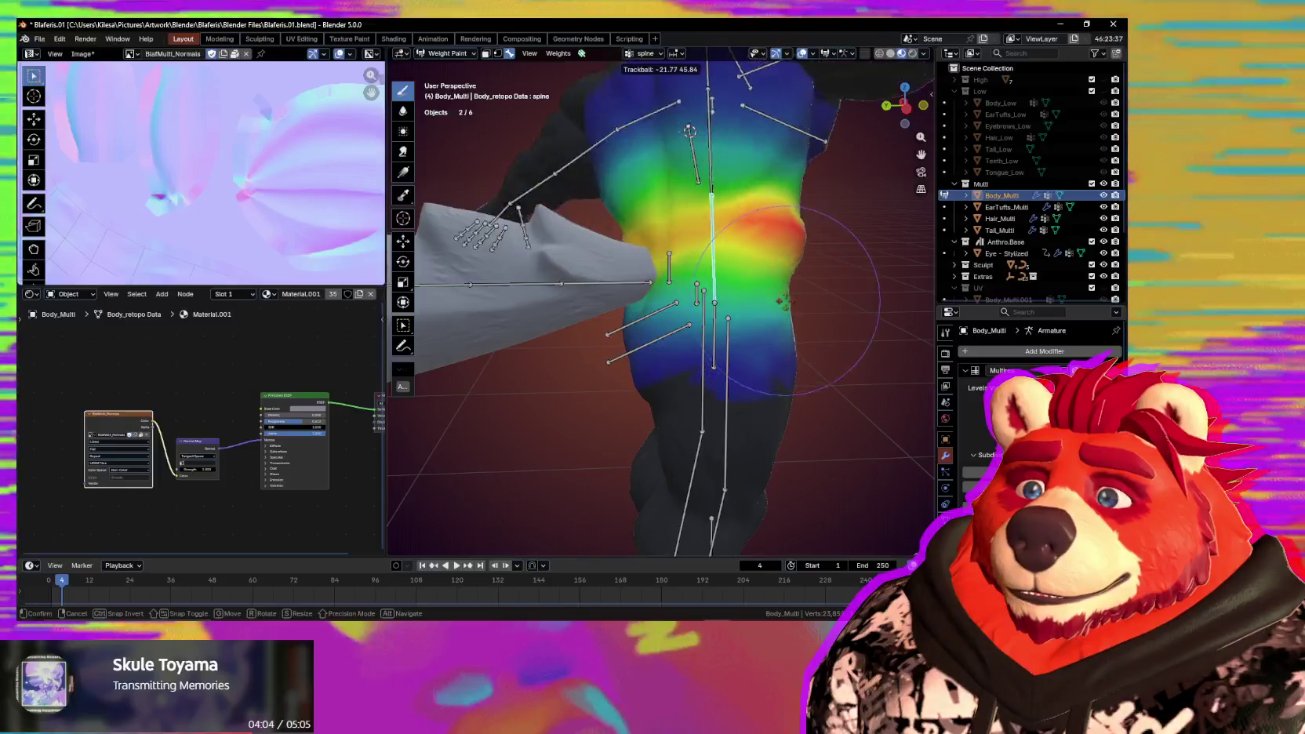
{"action": "right_click", "coordinate": [763, 316]}
{"action": "mouse_move", "coordinate": [763, 317]}
{"action": "middle_mouse_down"}
{"action": "mouse_move", "coordinate": [739, 331]}
{"action": "mouse_move", "coordinate": [767, 329]}
{"action": "middle_mouse_up"}
{"action": "key", "text": "r"}
{"action": "key", "text": "r"}
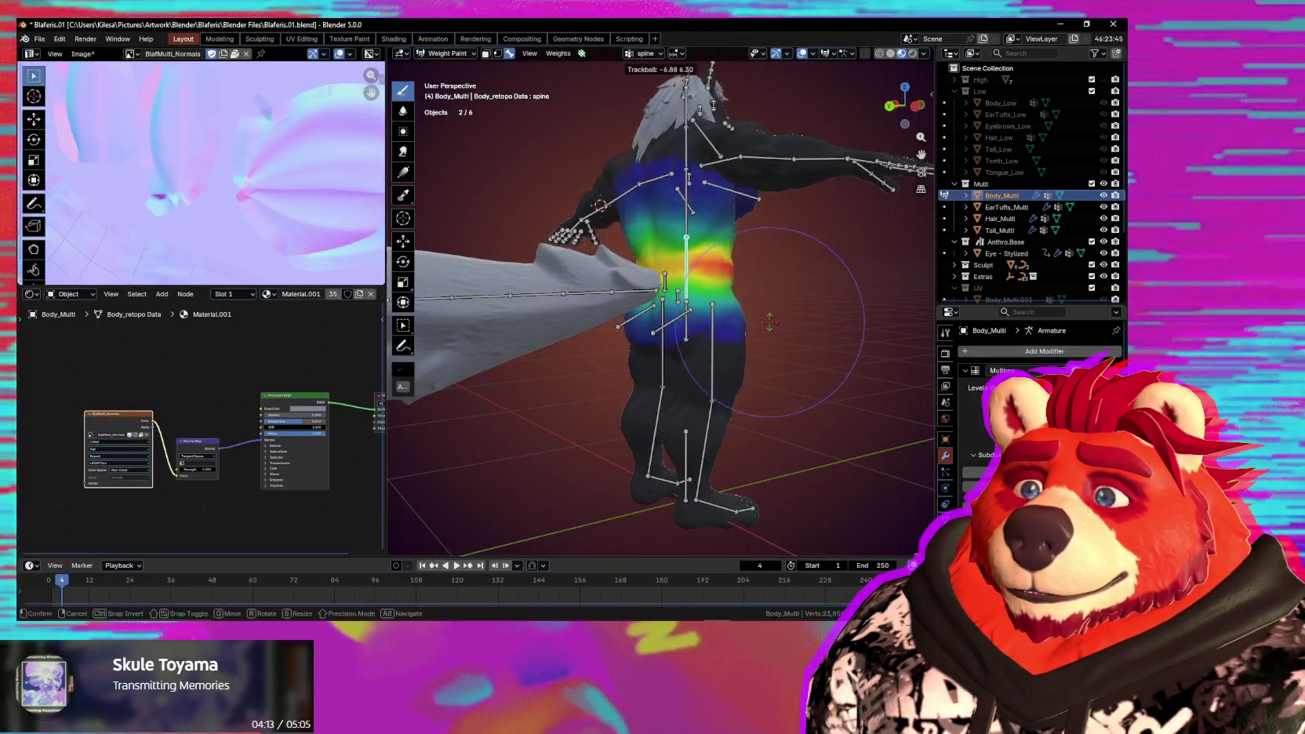
{"action": "key", "text": "r"}
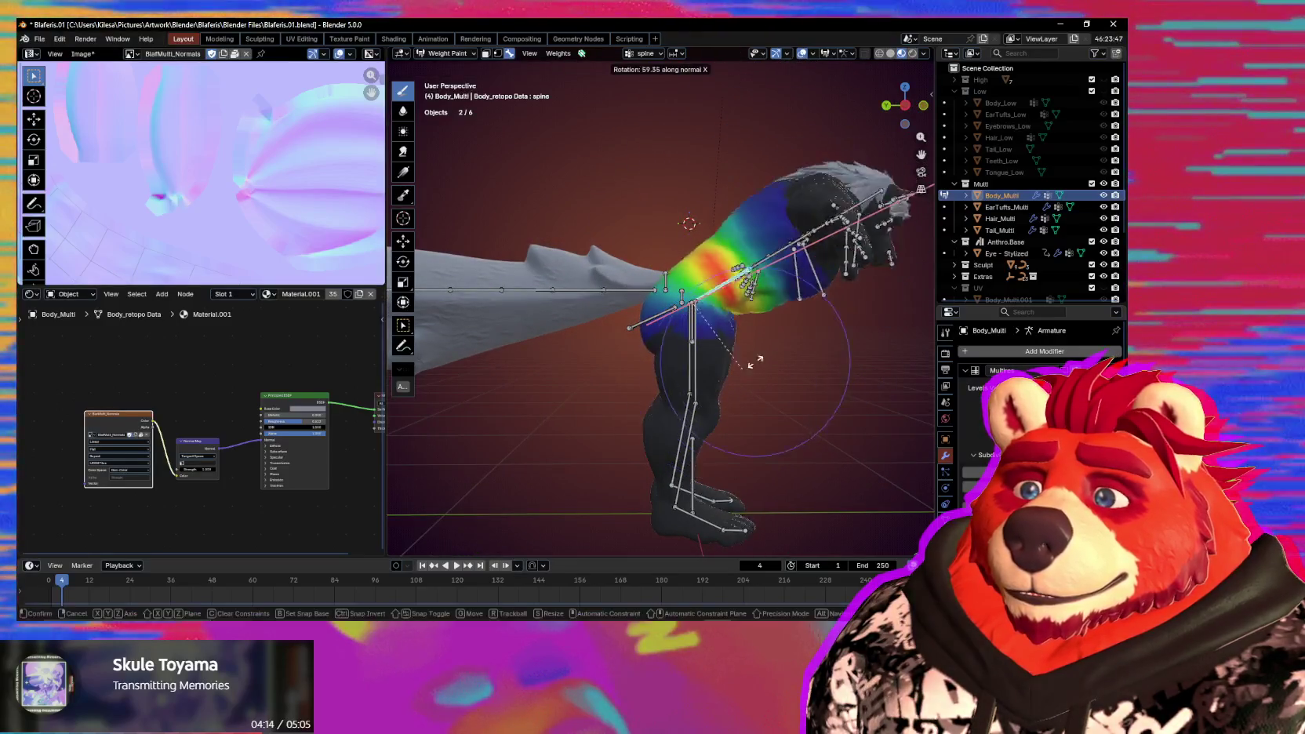
{"action": "key", "text": "Escape"}
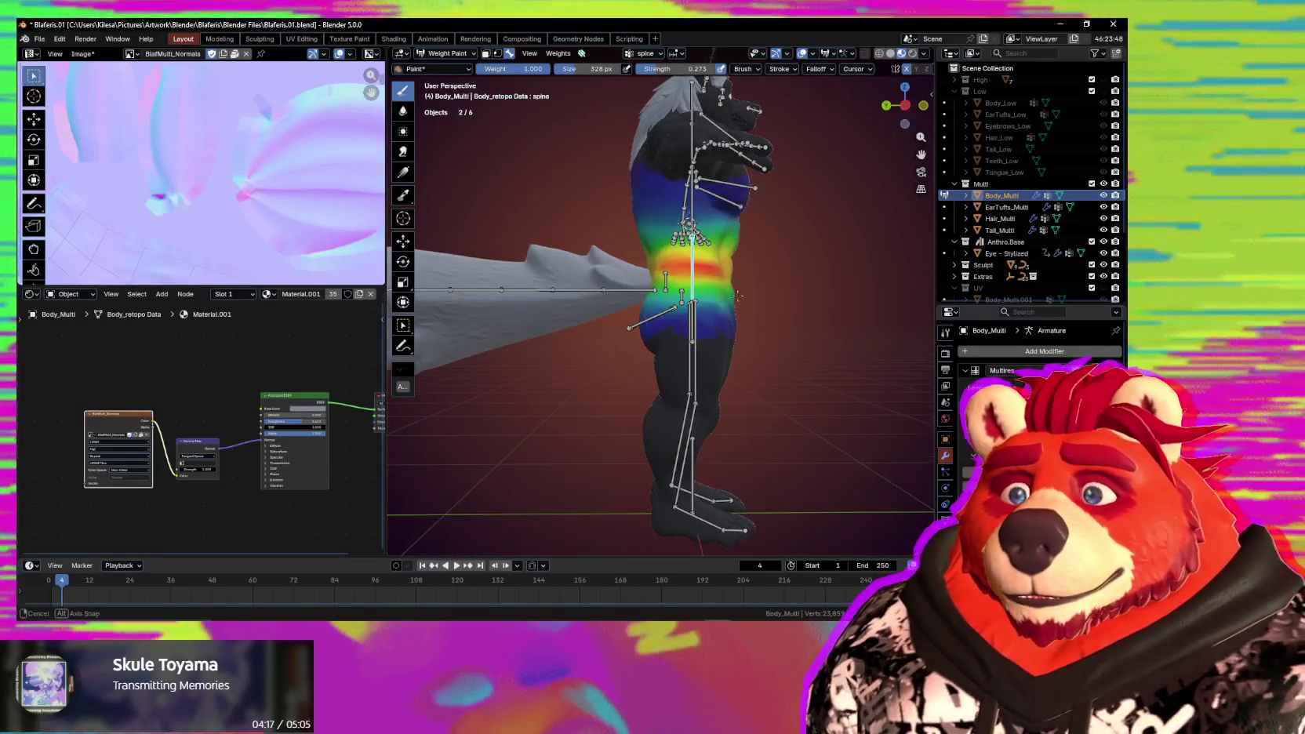
{"action": "middle_click_drag", "start_coordinate": [737, 296], "coordinate": [690, 290]}
Return to Object Mode and select Tail_Multi together with the rig.
{"action": "key", "text": "ctrl+Tab"}
{"action": "scroll", "coordinate": [671, 287], "scroll_direction": "up", "scroll_amount": 2}
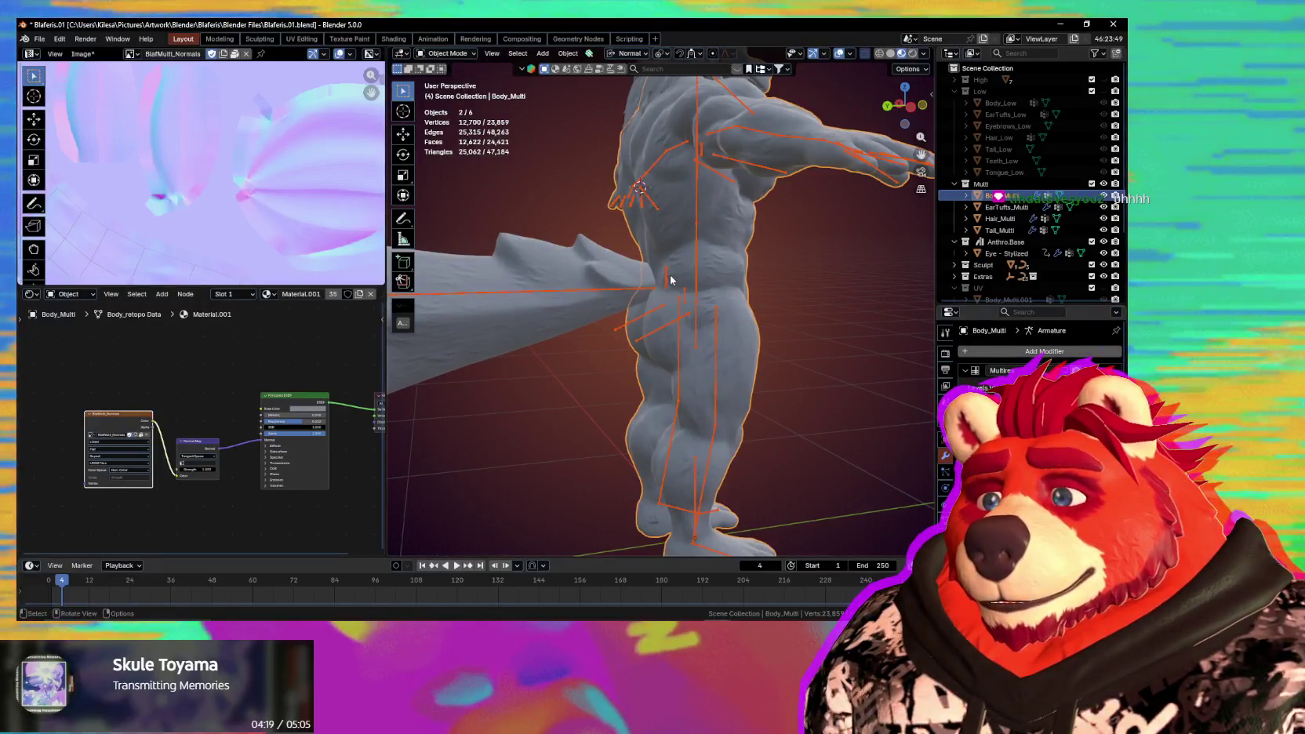
{"action": "left_click", "coordinate": [668, 278]}
{"action": "left_click", "coordinate": [622, 268], "text": "shift"}
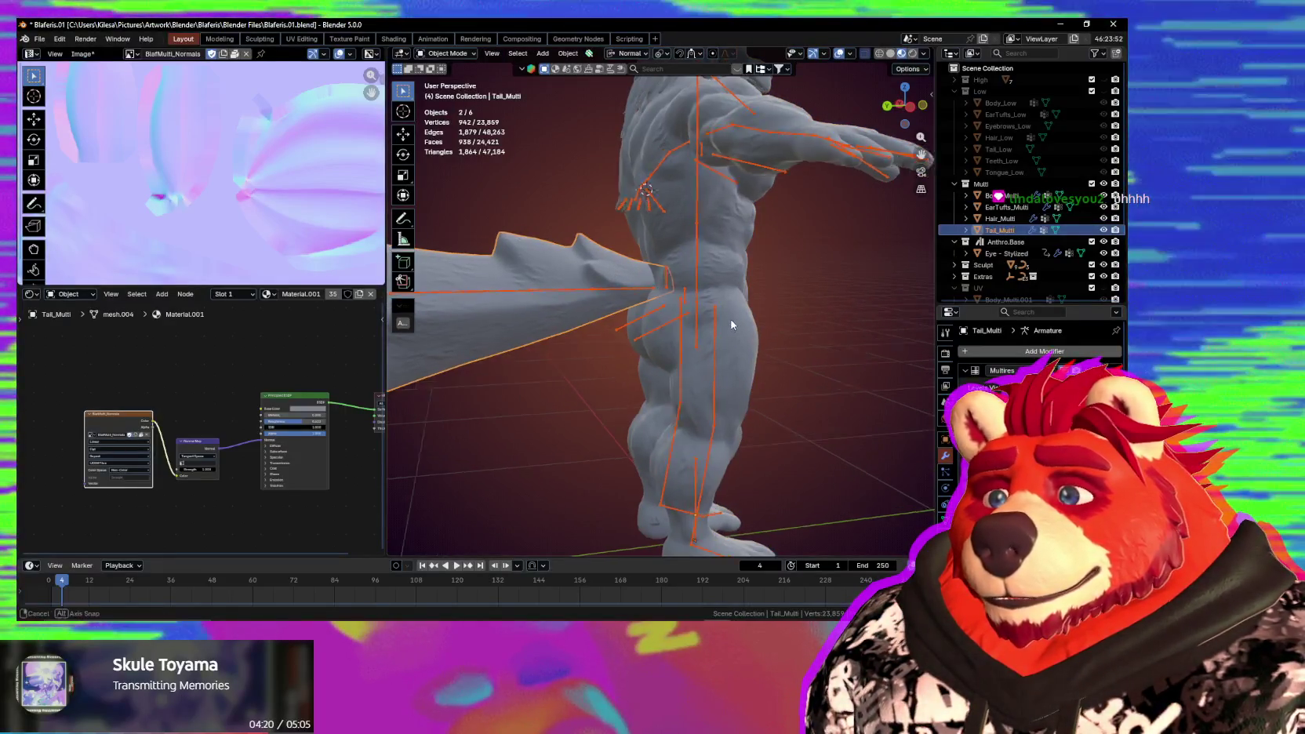
{"action": "mouse_move", "coordinate": [621, 268]}
{"action": "middle_mouse_down"}
{"action": "mouse_move", "coordinate": [712, 338]}
{"action": "mouse_move", "coordinate": [659, 287]}
{"action": "middle_mouse_up"}
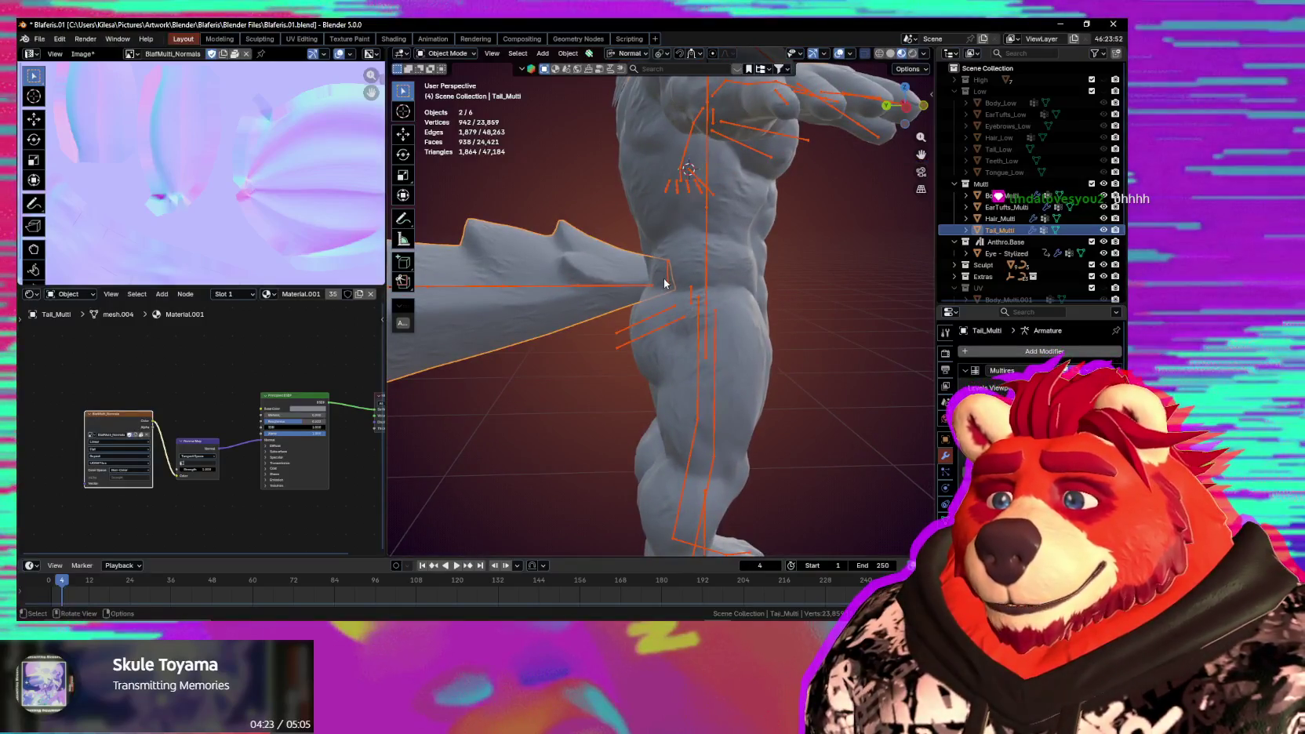
In armature Edit Mode, parent the tail bone to the spine bone with Keep Offset.
{"action": "left_click", "coordinate": [666, 280]}
{"action": "key", "text": "Tab"}
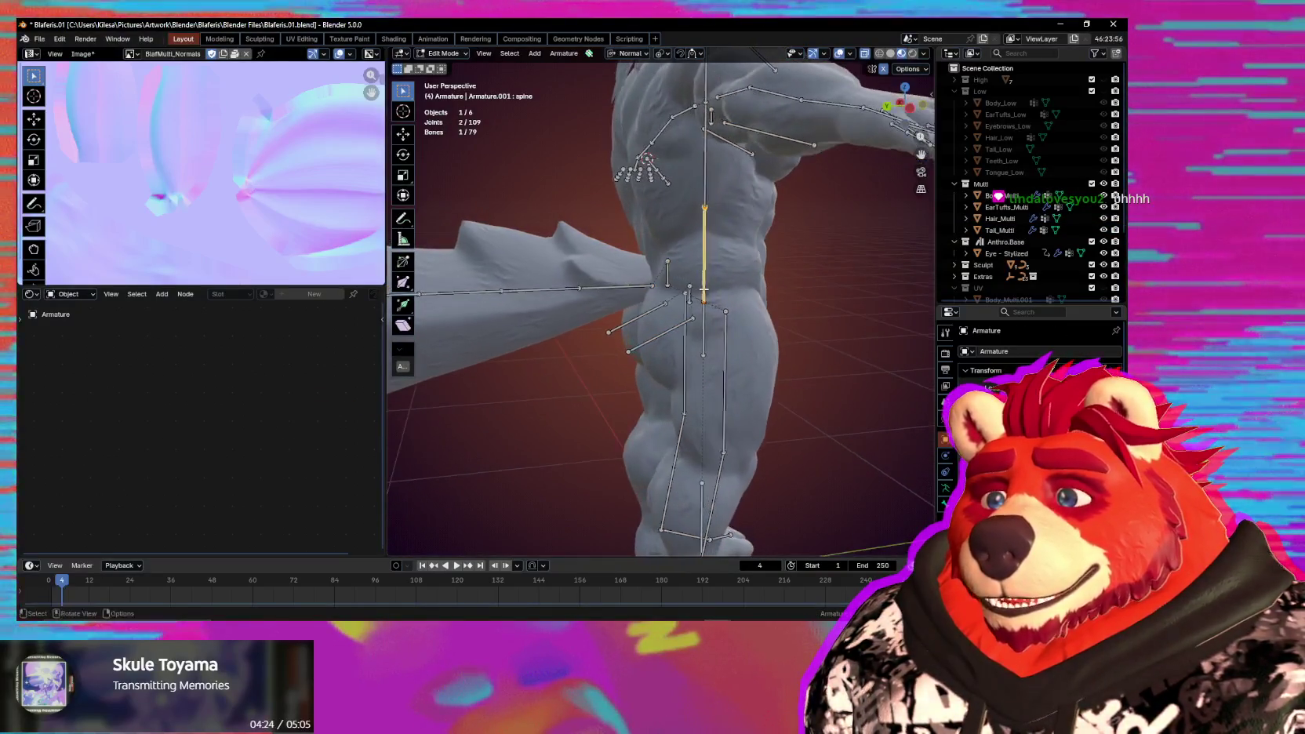
{"action": "scroll", "coordinate": [607, 300], "scroll_direction": "up", "scroll_amount": 3}
{"action": "middle_click_drag", "start_coordinate": [601, 298], "coordinate": [662, 299]}
{"action": "left_click", "coordinate": [662, 299], "text": "shift"}
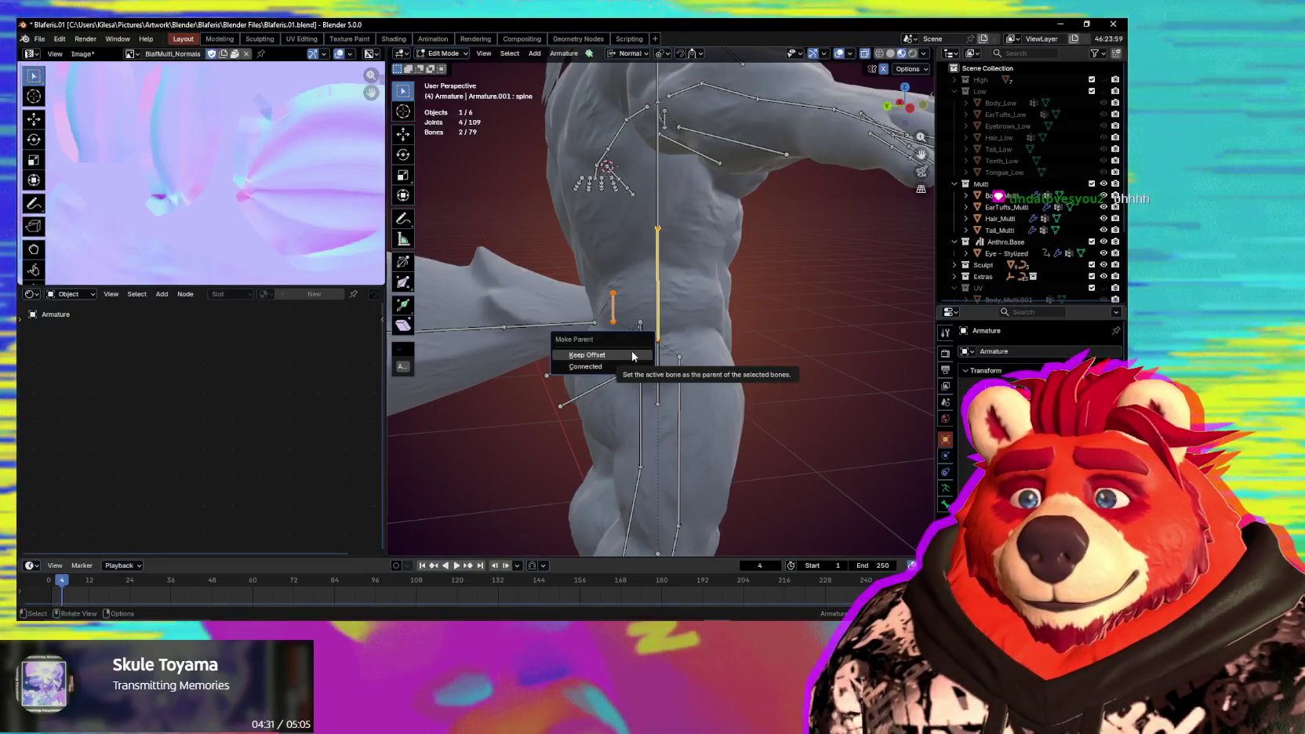
{"action": "left_click", "coordinate": [633, 355]}
Try a quick spine rotation, then return to Object Mode and select Tail_Multi.
{"action": "middle_click_drag", "start_coordinate": [633, 355], "coordinate": [642, 317]}
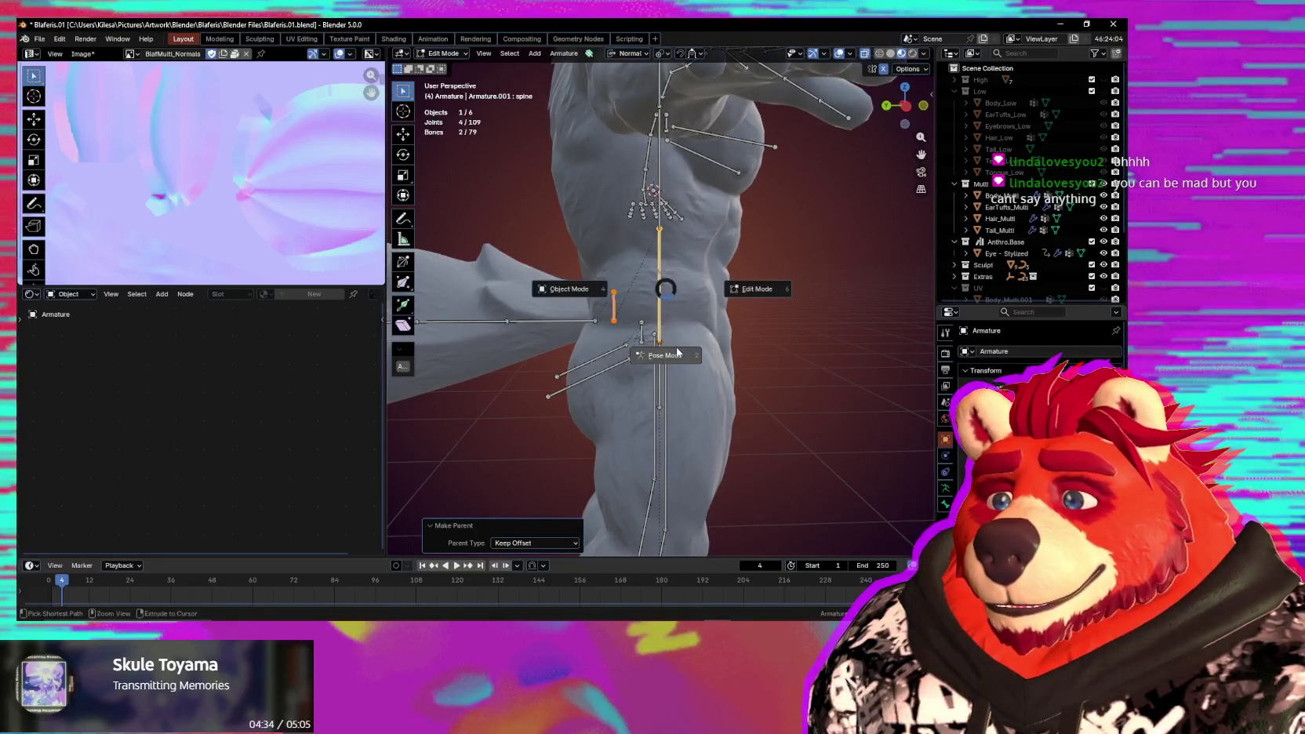
{"action": "mouse_move", "coordinate": [665, 298]}
{"action": "middle_mouse_down"}
{"action": "mouse_move", "coordinate": [706, 298]}
{"action": "mouse_move", "coordinate": [660, 332]}
{"action": "mouse_move", "coordinate": [530, 306]}
{"action": "middle_mouse_up"}
{"action": "key", "text": "r"}
{"action": "key", "text": "r"}
{"action": "left_click", "coordinate": [660, 302]}
{"action": "key", "text": "ctrl+Tab"}
{"action": "left_click", "coordinate": [618, 317]}
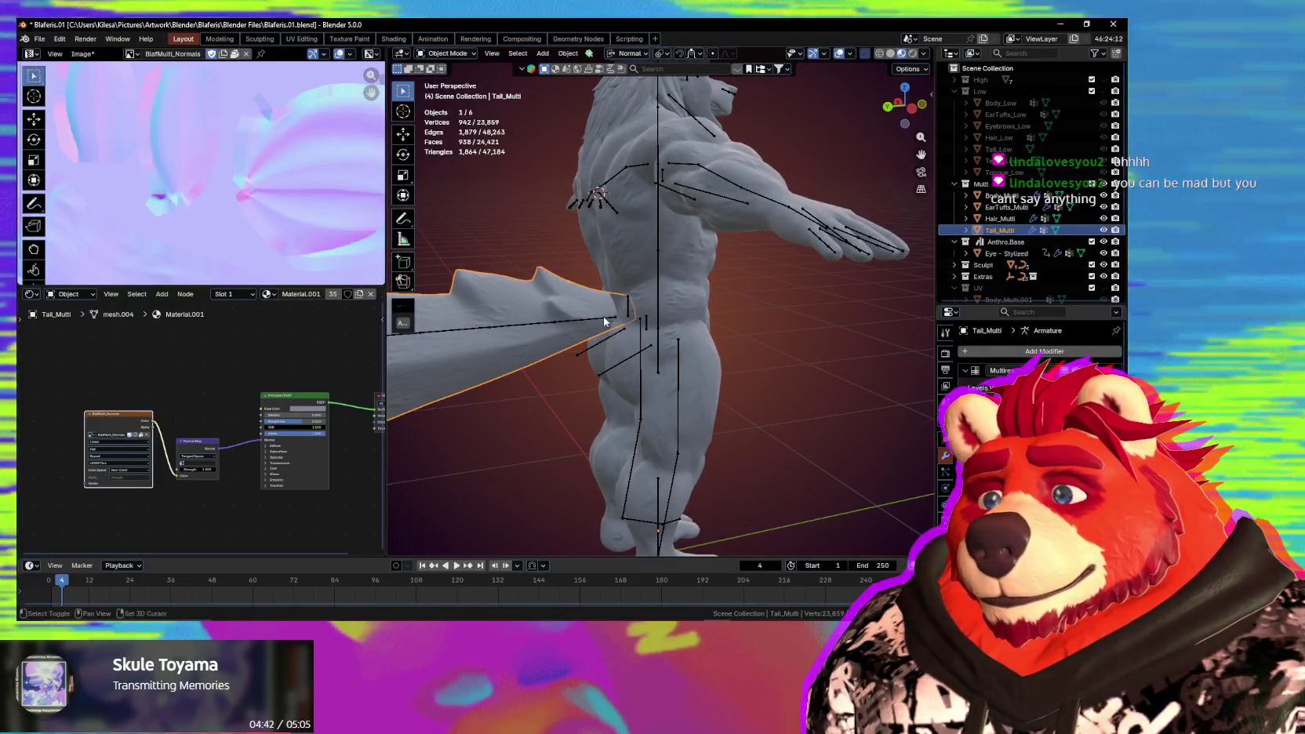
Parent Tail_Multi to the armature with Armature Deform, then select the spine bone in Pose Mode.
{"action": "left_click", "coordinate": [604, 316], "text": "shift"}
{"action": "key", "text": "ctrl+p"}
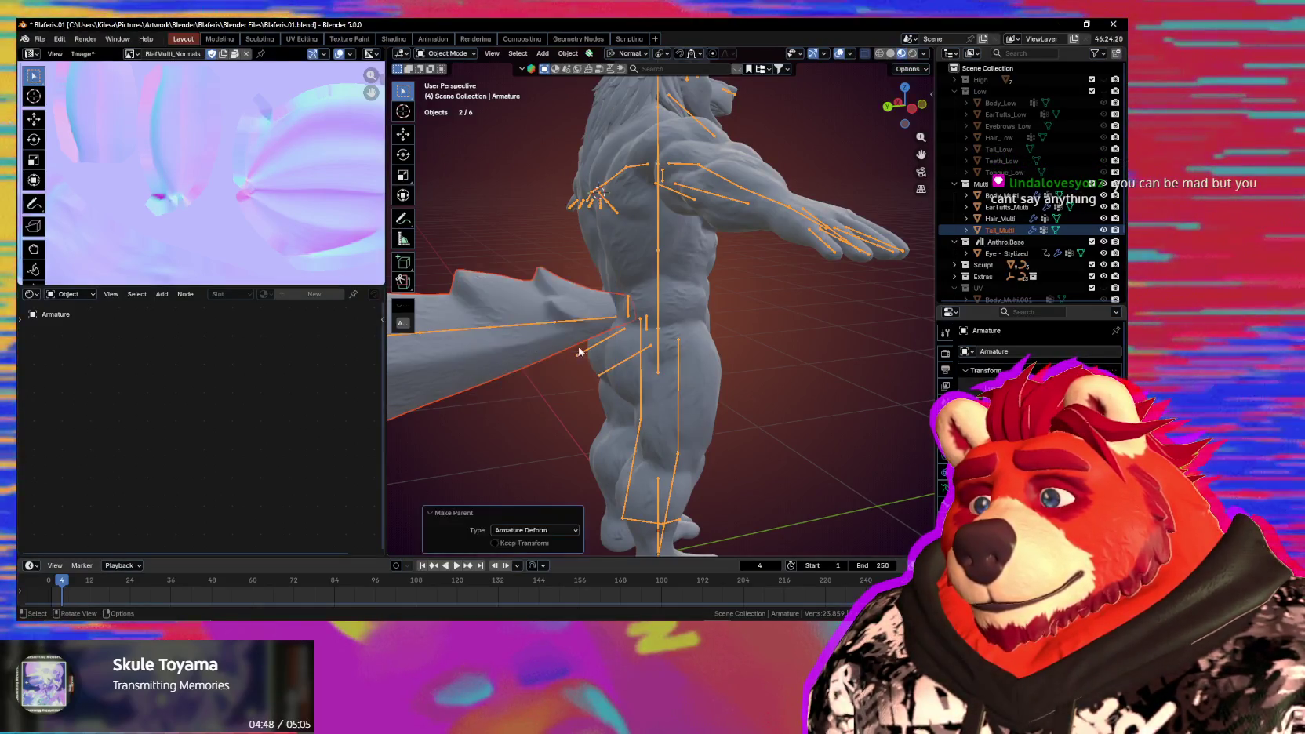
{"action": "middle_click_drag", "start_coordinate": [579, 351], "coordinate": [597, 319]}
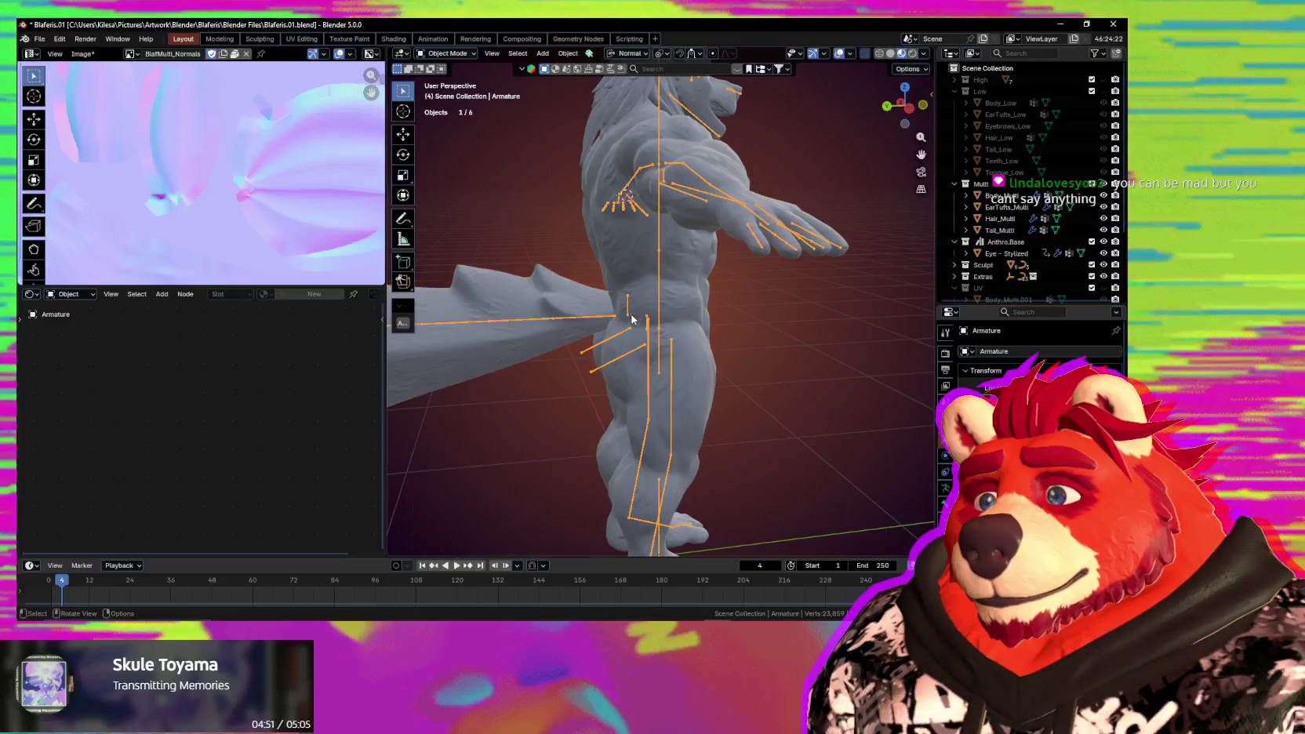
{"action": "key", "text": "ctrl+Tab"}
{"action": "left_click", "coordinate": [660, 286]}
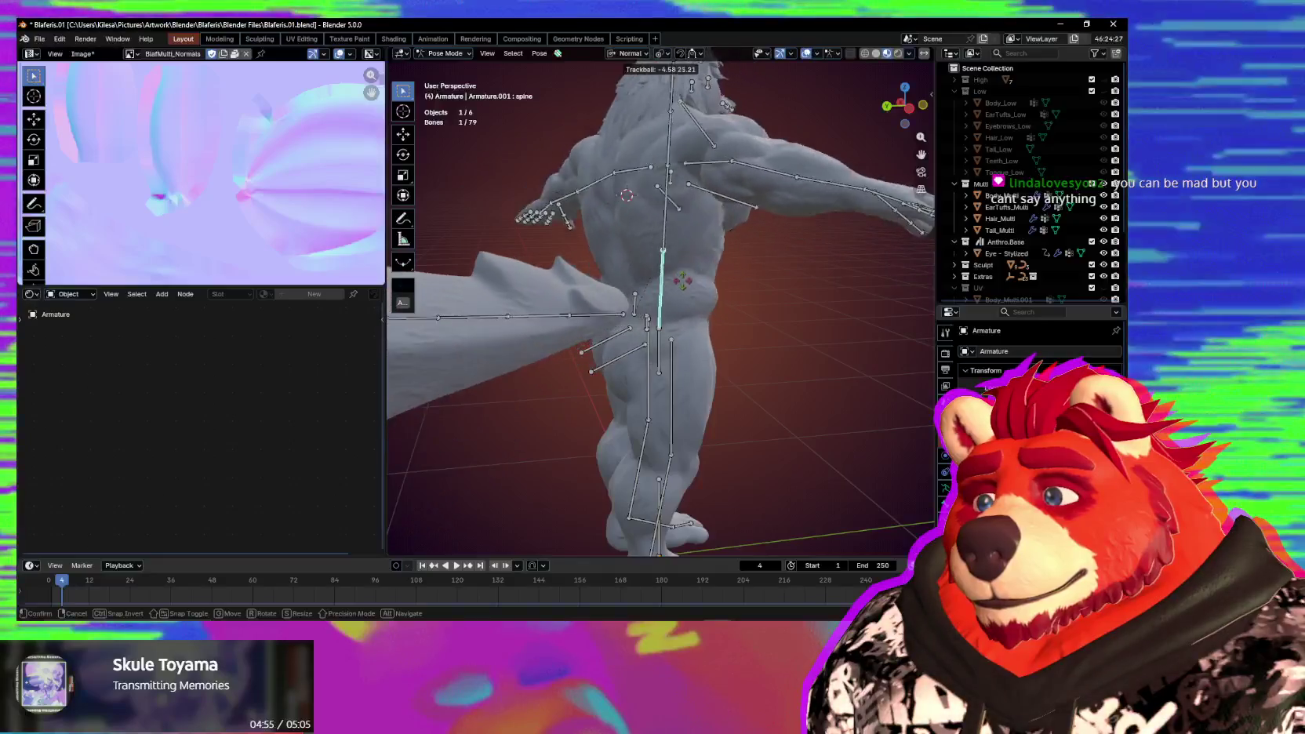
{"action": "middle_click_drag", "start_coordinate": [698, 285], "coordinate": [778, 306], "text": "alt"}
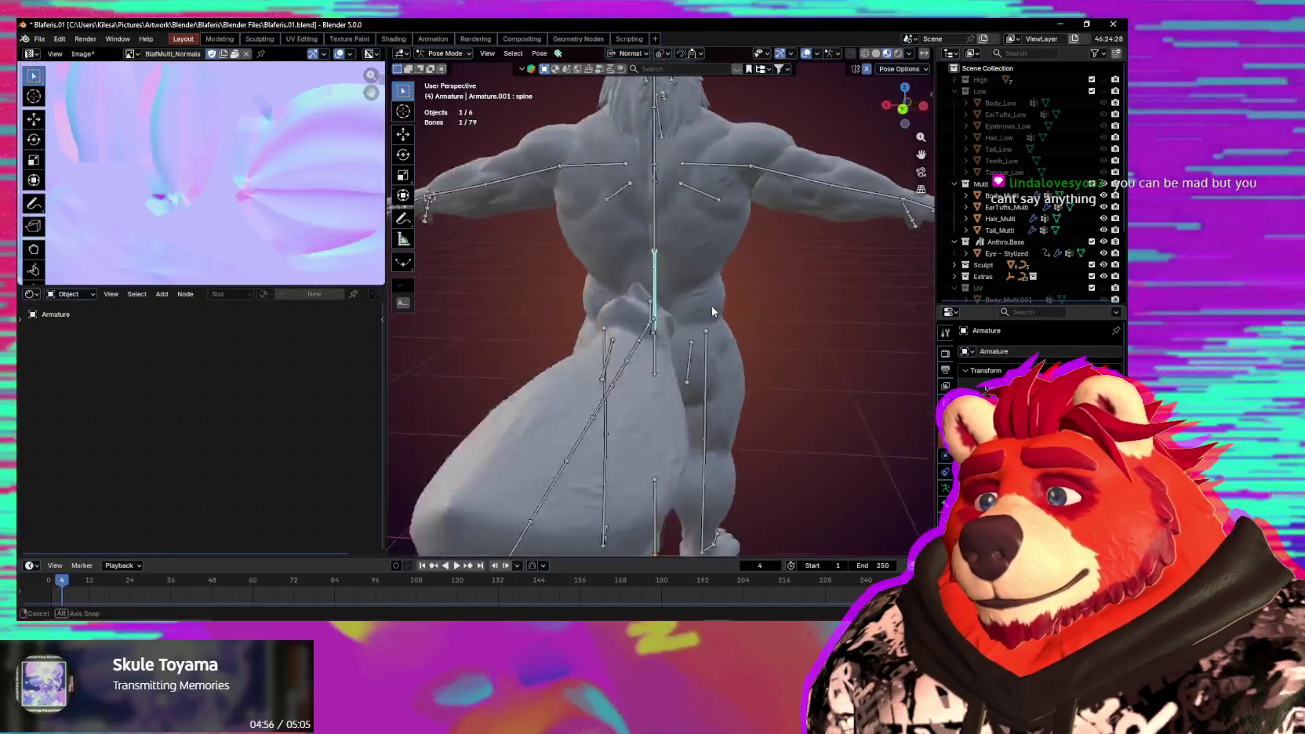
{"action": "key", "text": "r"}
{"action": "key", "text": "r"}
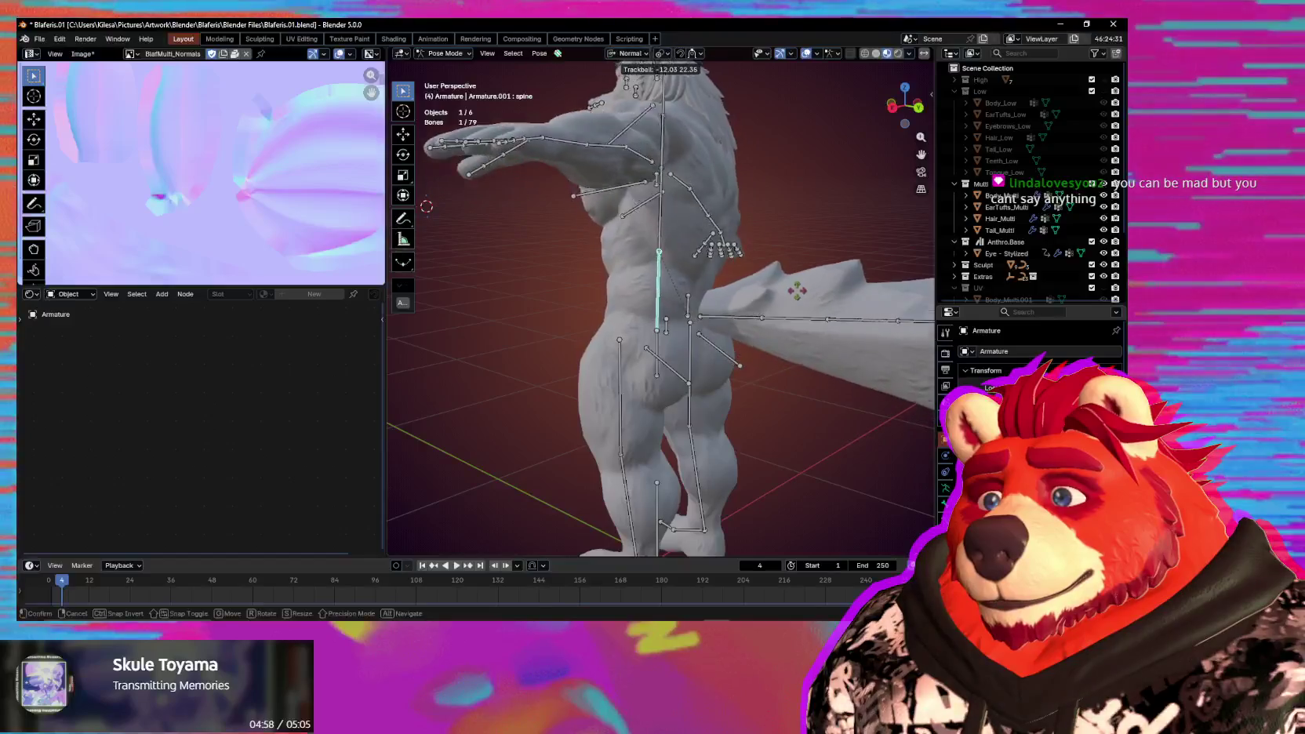
{"action": "middle_click_drag", "start_coordinate": [782, 327], "coordinate": [763, 333], "text": "alt"}
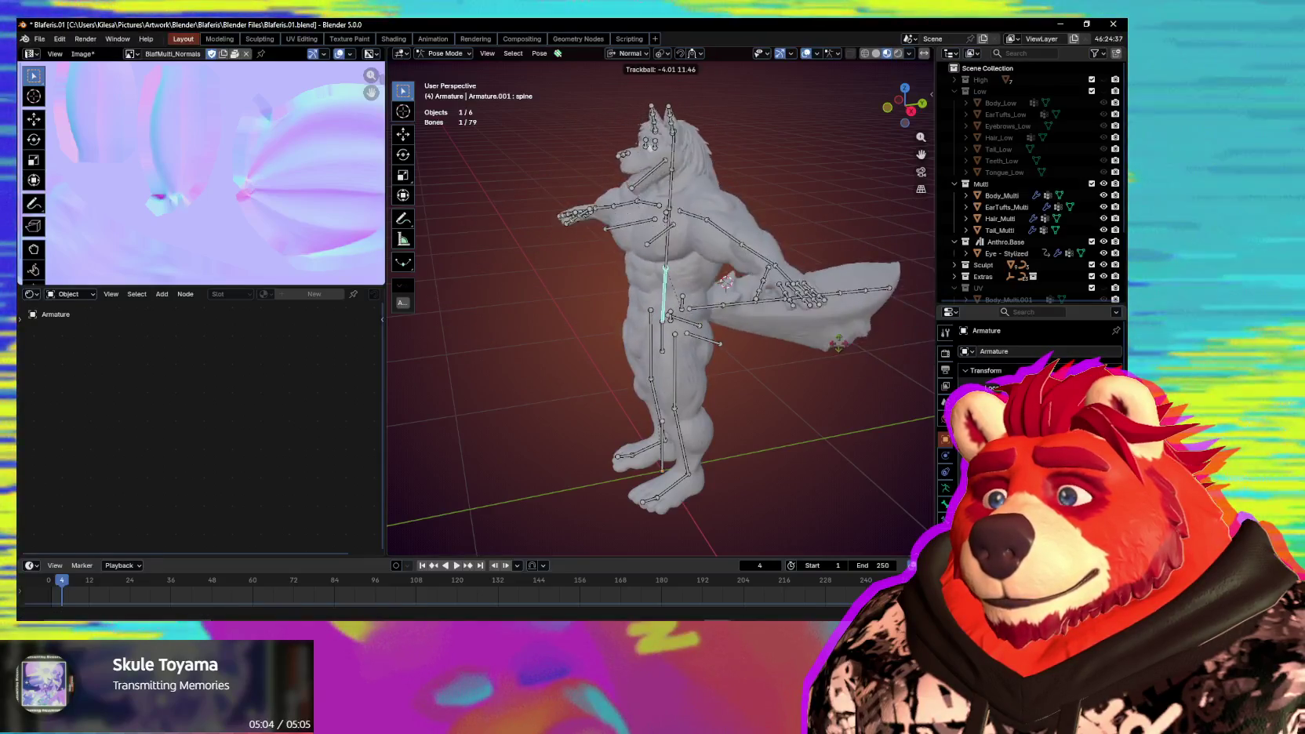
{"action": "left_click", "coordinate": [737, 314]}
{"action": "middle_click_drag", "start_coordinate": [737, 314], "coordinate": [846, 269]}
{"action": "key", "text": "ctrl+z"}
{"action": "key", "text": "KP_1"}
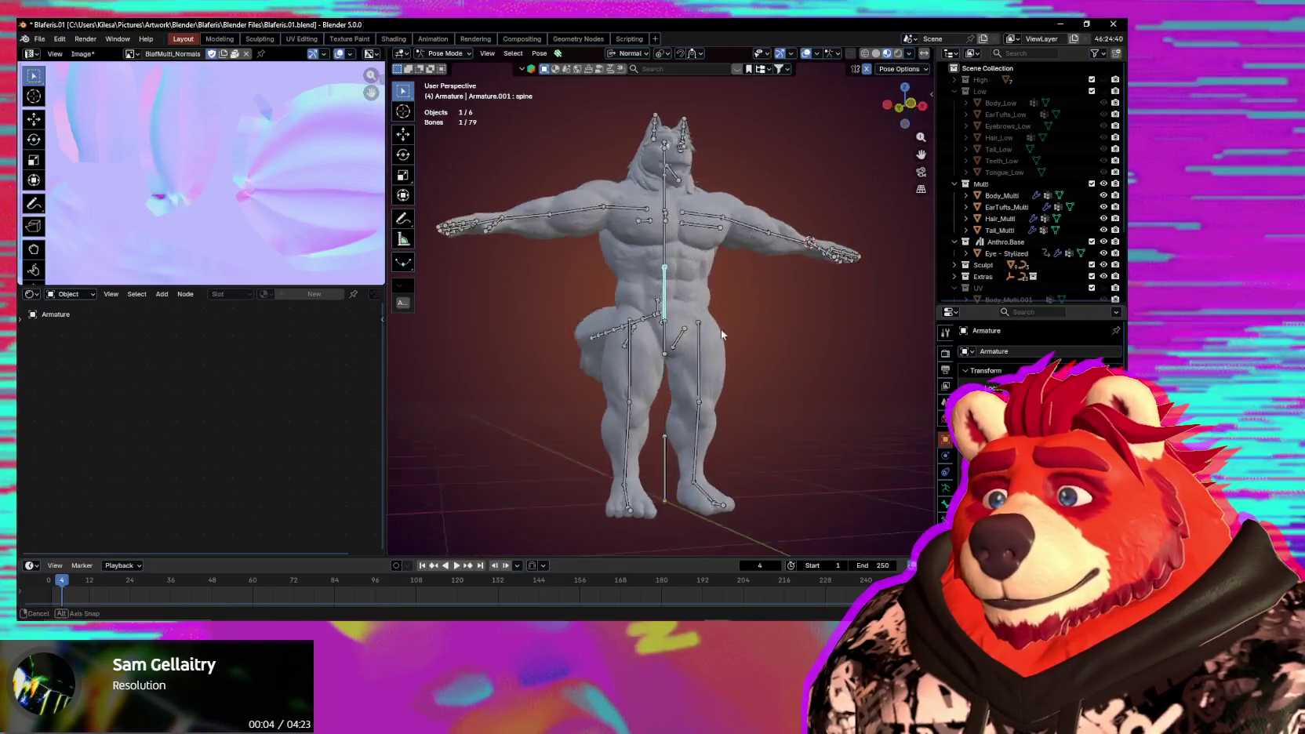
{"action": "key", "text": "r"}
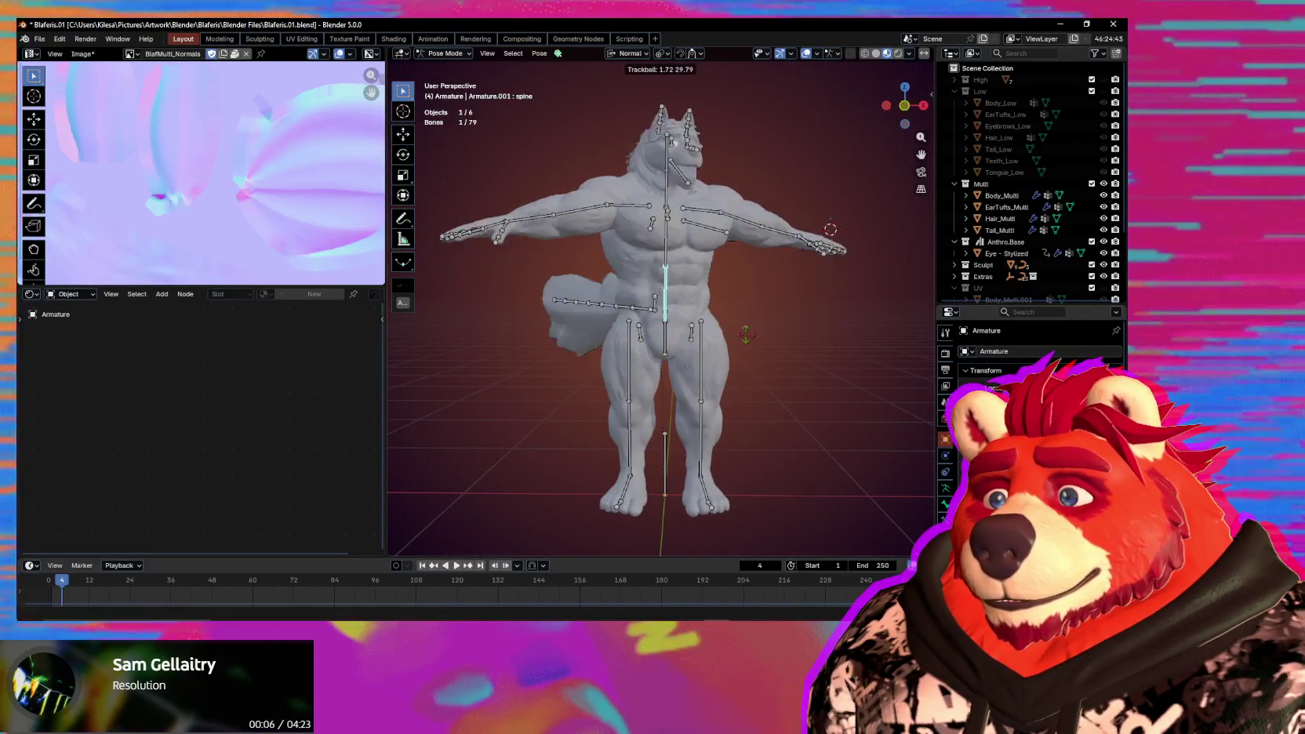
{"action": "right_click", "coordinate": [712, 348]}
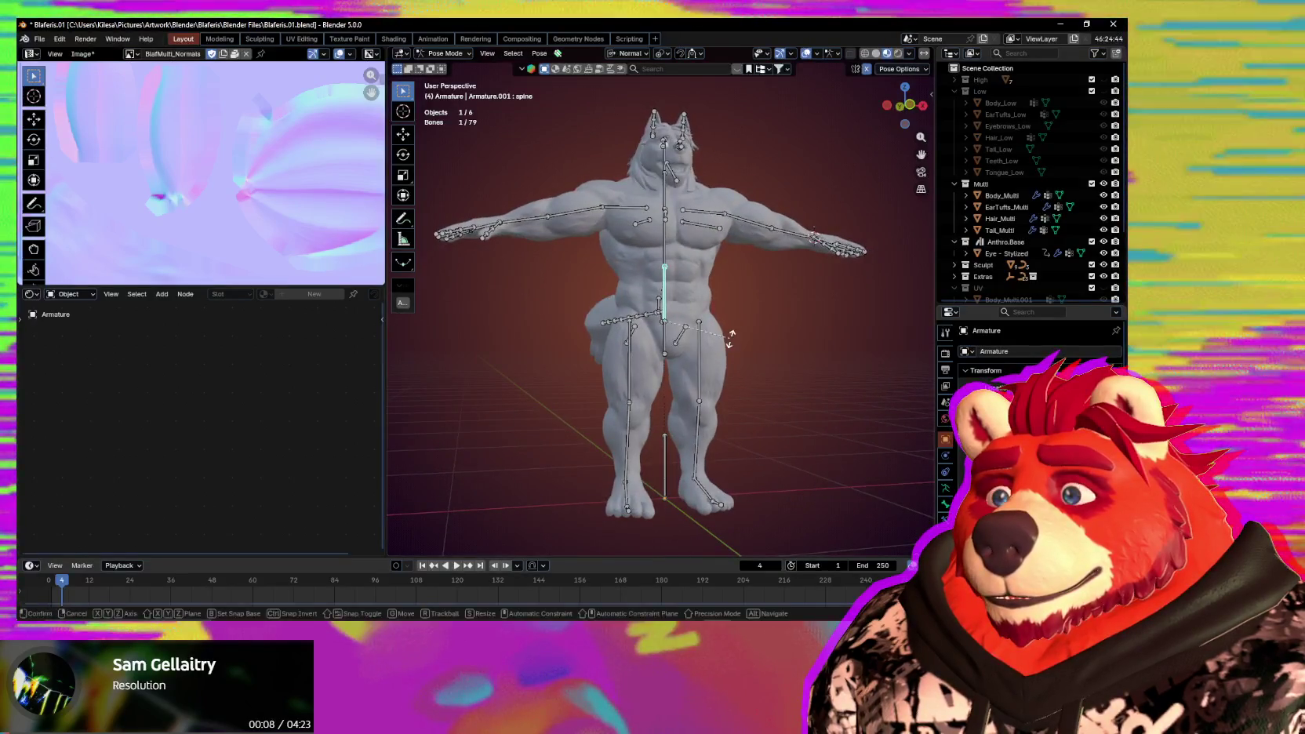
{"action": "key", "text": "r"}
{"action": "key", "text": "r"}
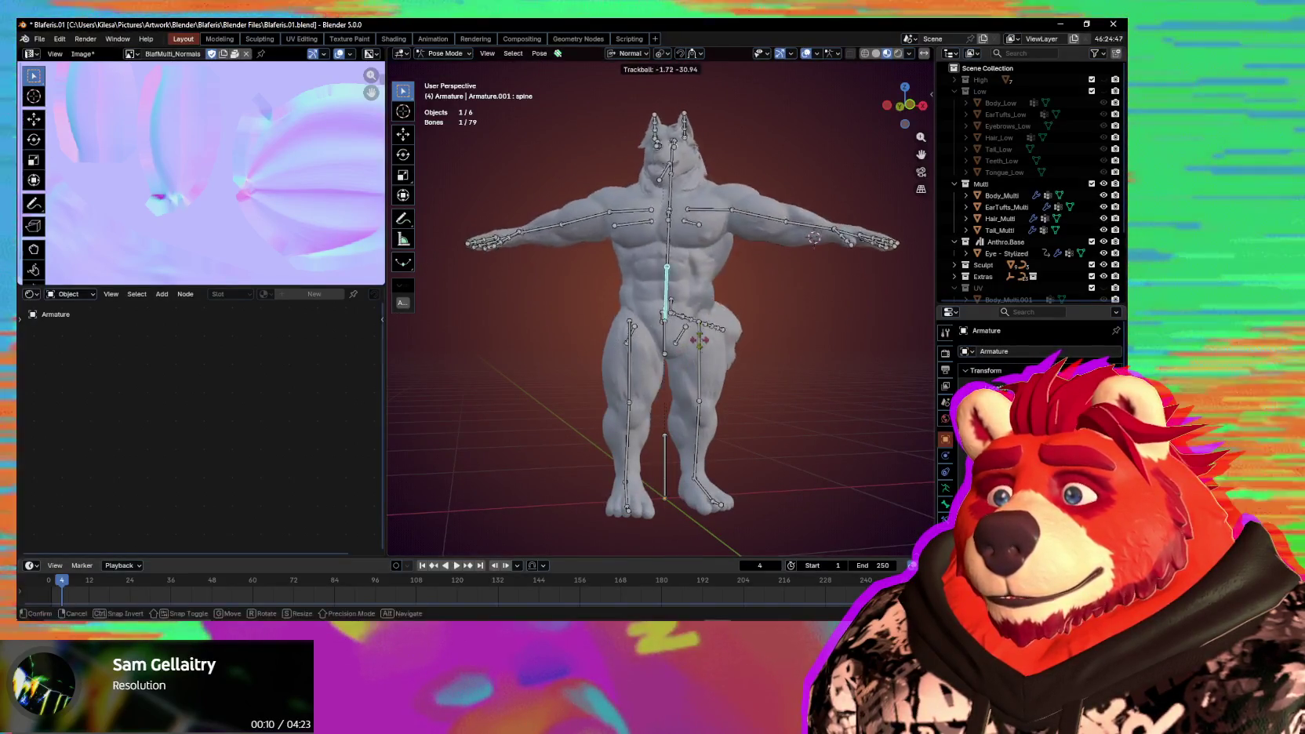
{"action": "right_click", "coordinate": [727, 360]}
{"action": "mouse_move", "coordinate": [728, 360]}
{"action": "middle_mouse_down"}
{"action": "mouse_move", "coordinate": [818, 394]}
{"action": "mouse_move", "coordinate": [635, 368]}
{"action": "middle_mouse_up"}
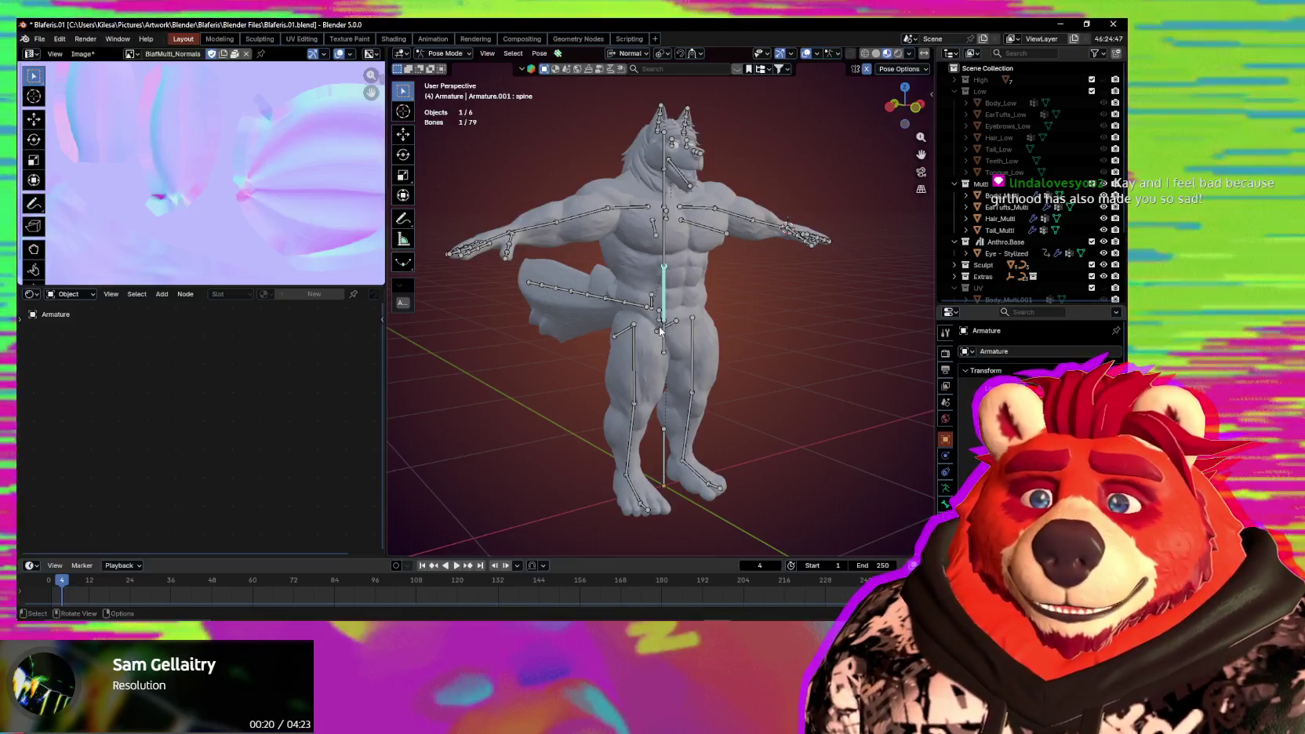
{"action": "middle_click_drag", "start_coordinate": [609, 248], "coordinate": [584, 233]}
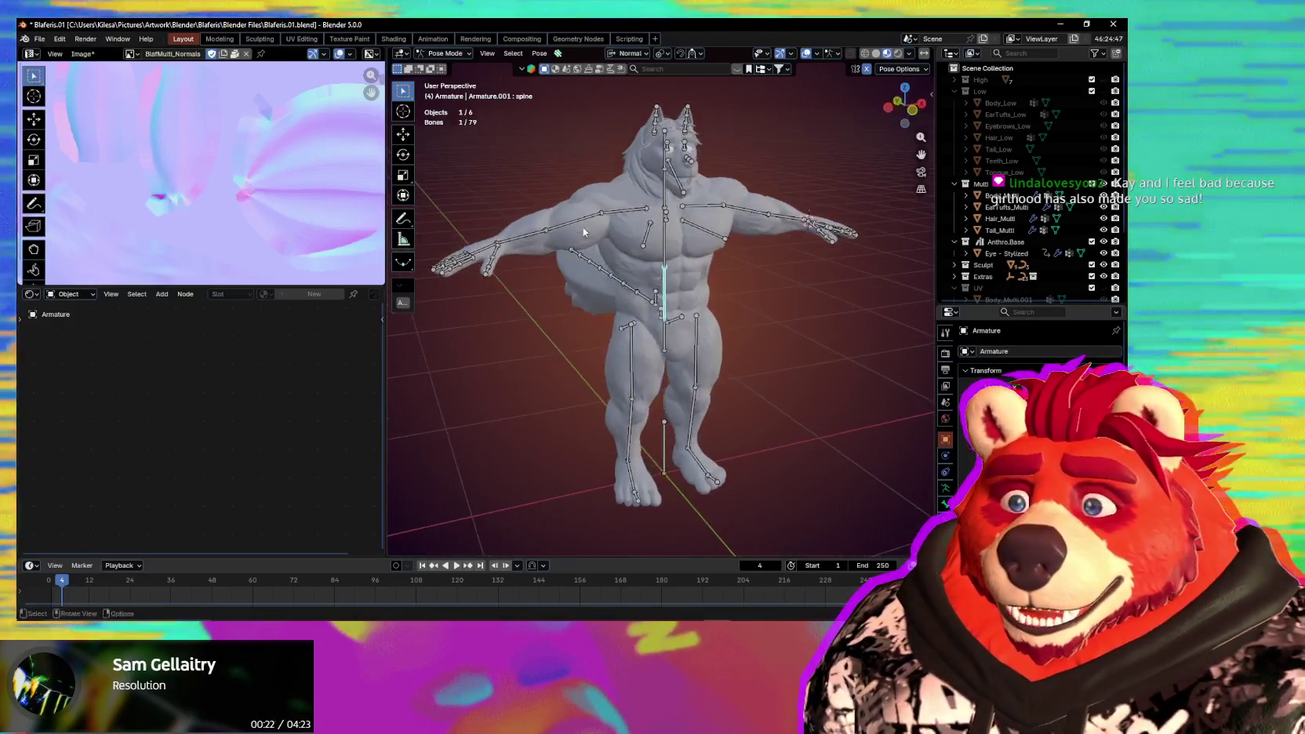
{"action": "scroll", "coordinate": [674, 197], "scroll_direction": "up", "scroll_amount": 5}
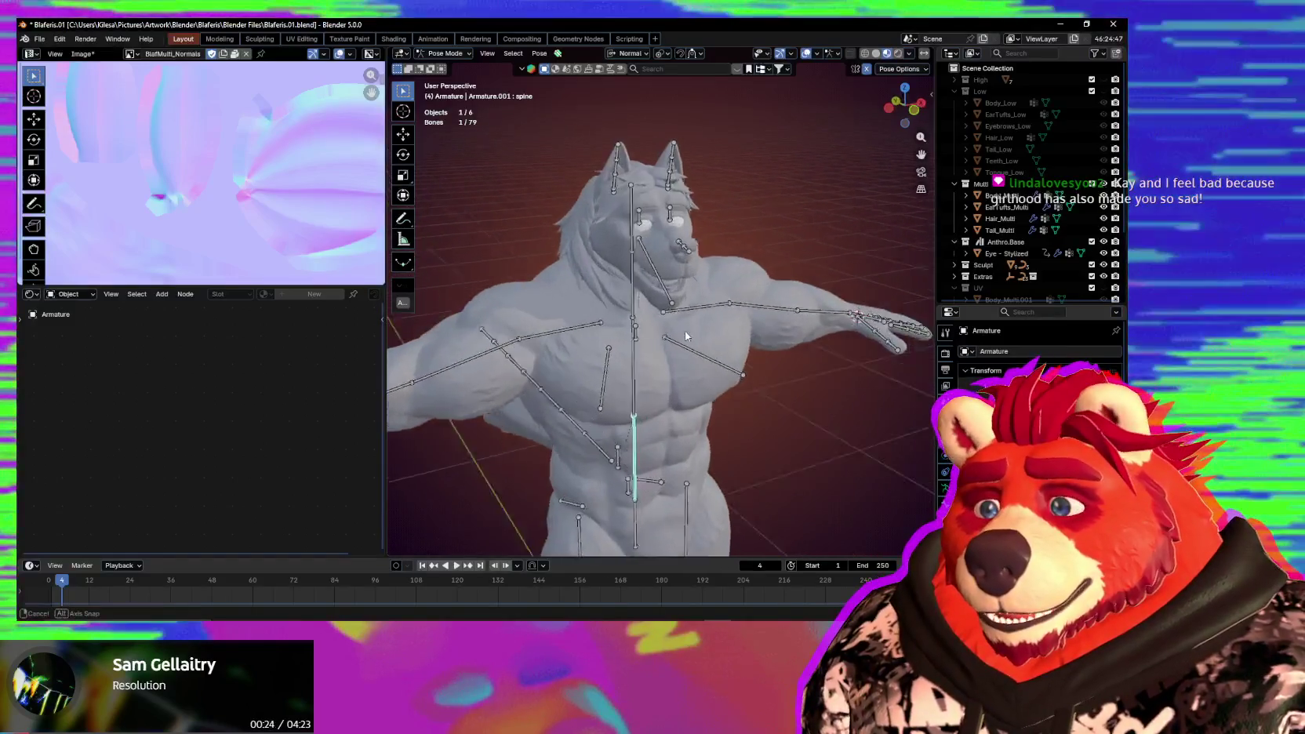
Select upper_arm.R and rotate it 76° to test the shoulder deformation.
{"action": "mouse_move", "coordinate": [674, 197]}
{"action": "middle_mouse_down"}
{"action": "mouse_move", "coordinate": [716, 346]}
{"action": "mouse_move", "coordinate": [637, 324]}
{"action": "mouse_move", "coordinate": [583, 355]}
{"action": "mouse_move", "coordinate": [657, 339]}
{"action": "middle_mouse_up"}
{"action": "scroll", "coordinate": [637, 324], "scroll_direction": "up", "scroll_amount": 3}
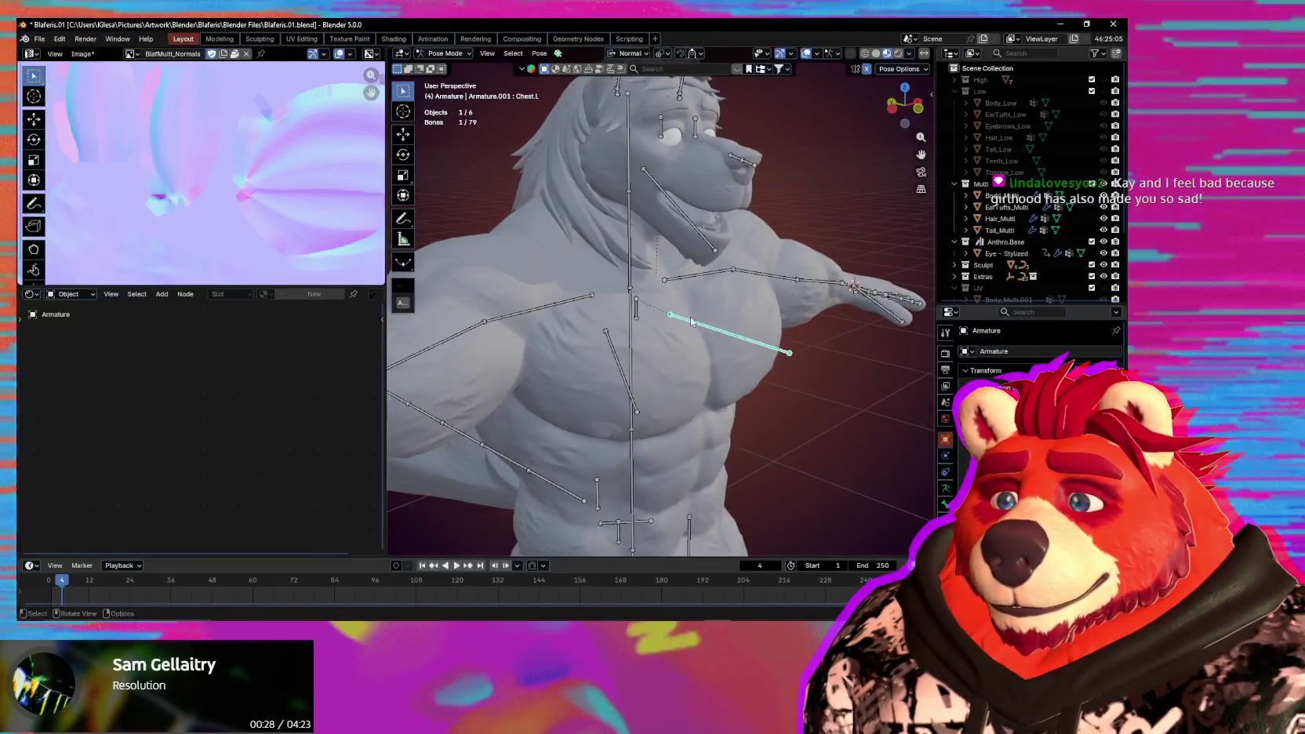
{"action": "left_click", "coordinate": [566, 302]}
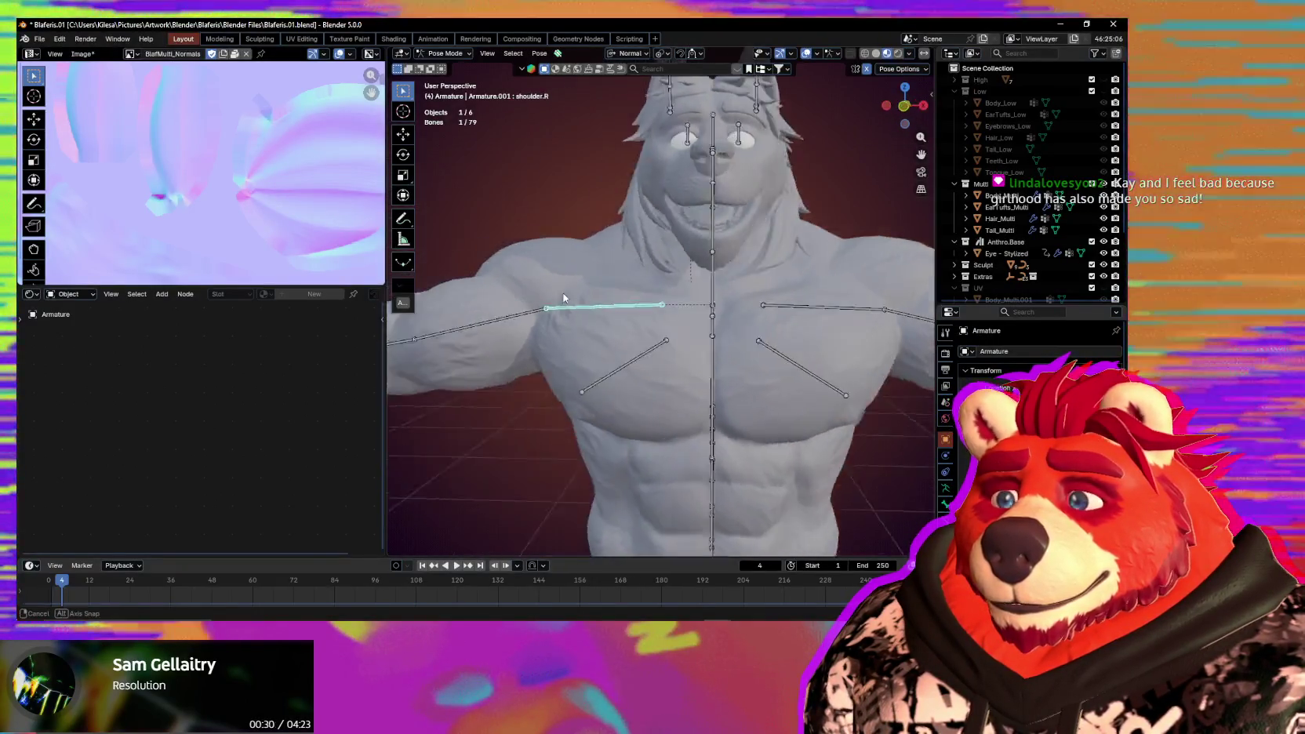
{"action": "middle_click_drag", "start_coordinate": [566, 302], "coordinate": [612, 355]}
{"action": "scroll", "coordinate": [732, 421], "scroll_direction": "down", "scroll_amount": 5}
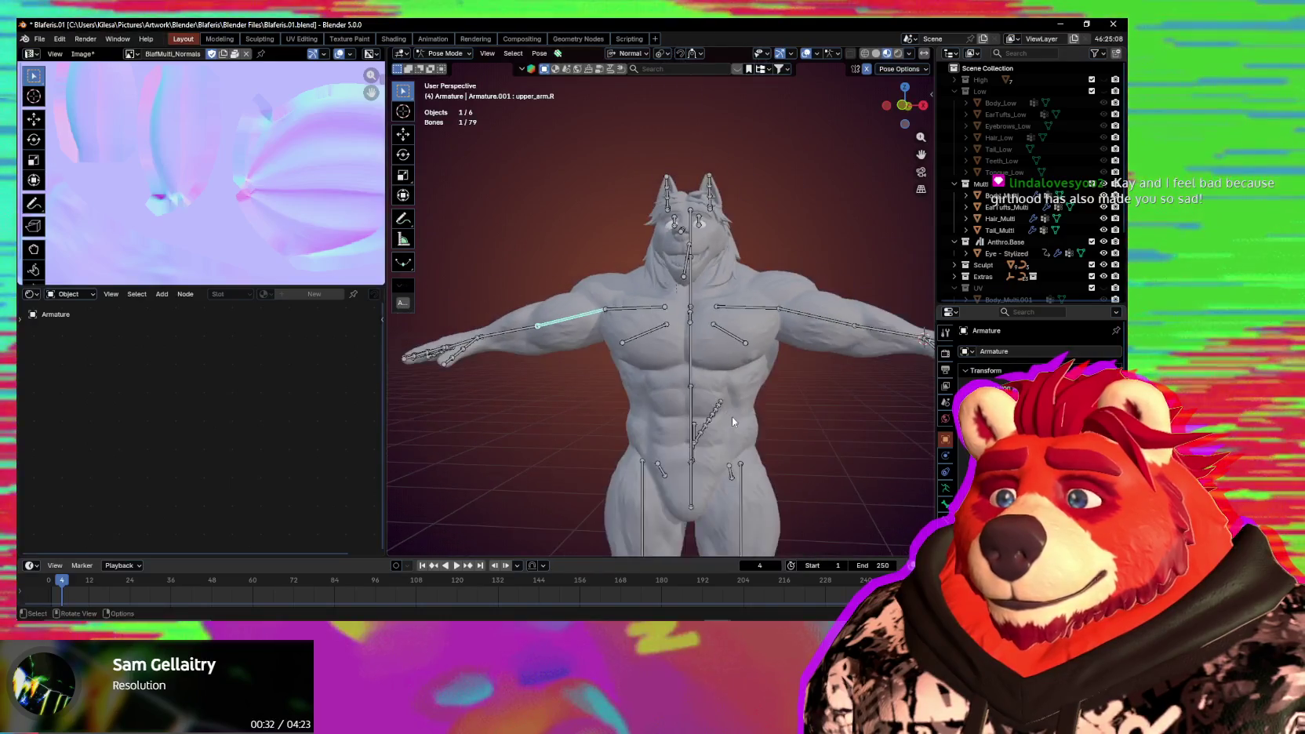
{"action": "left_click", "coordinate": [674, 241]}
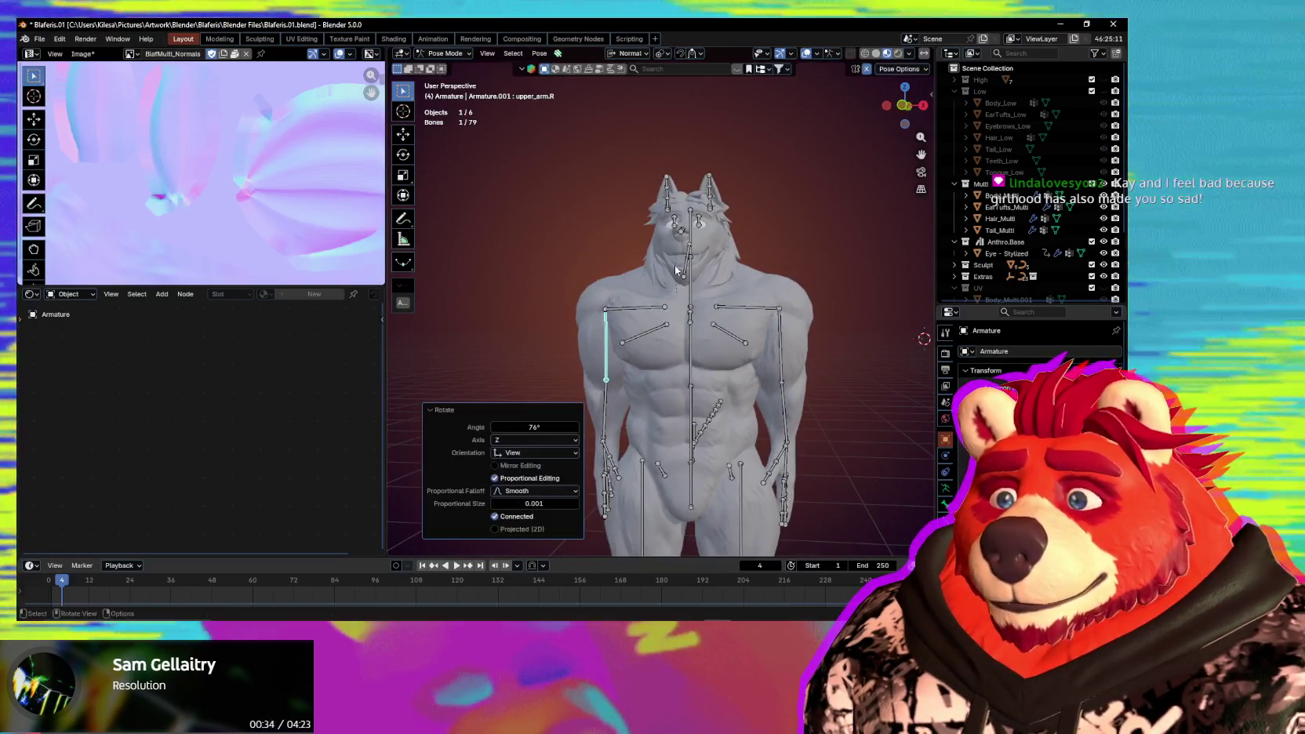
{"action": "mouse_move", "coordinate": [674, 242]}
{"action": "middle_mouse_down"}
{"action": "mouse_move", "coordinate": [810, 355]}
{"action": "mouse_move", "coordinate": [751, 357]}
{"action": "mouse_move", "coordinate": [744, 385]}
{"action": "middle_mouse_up"}
Hide the bones and try another arm rotation, cancelling it afterwards.
{"action": "key", "text": "shift+alt+z"}
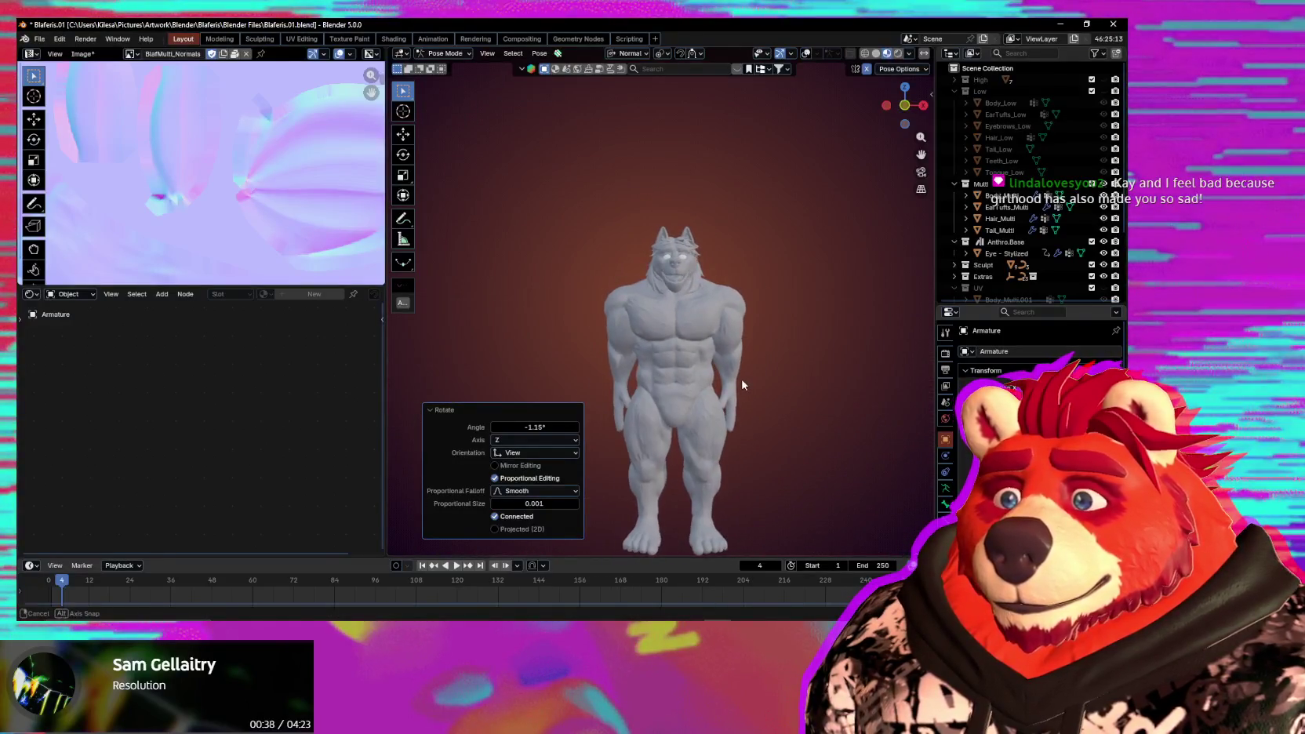
{"action": "scroll", "coordinate": [740, 384], "scroll_direction": "up", "scroll_amount": 3}
{"action": "key", "text": "r"}
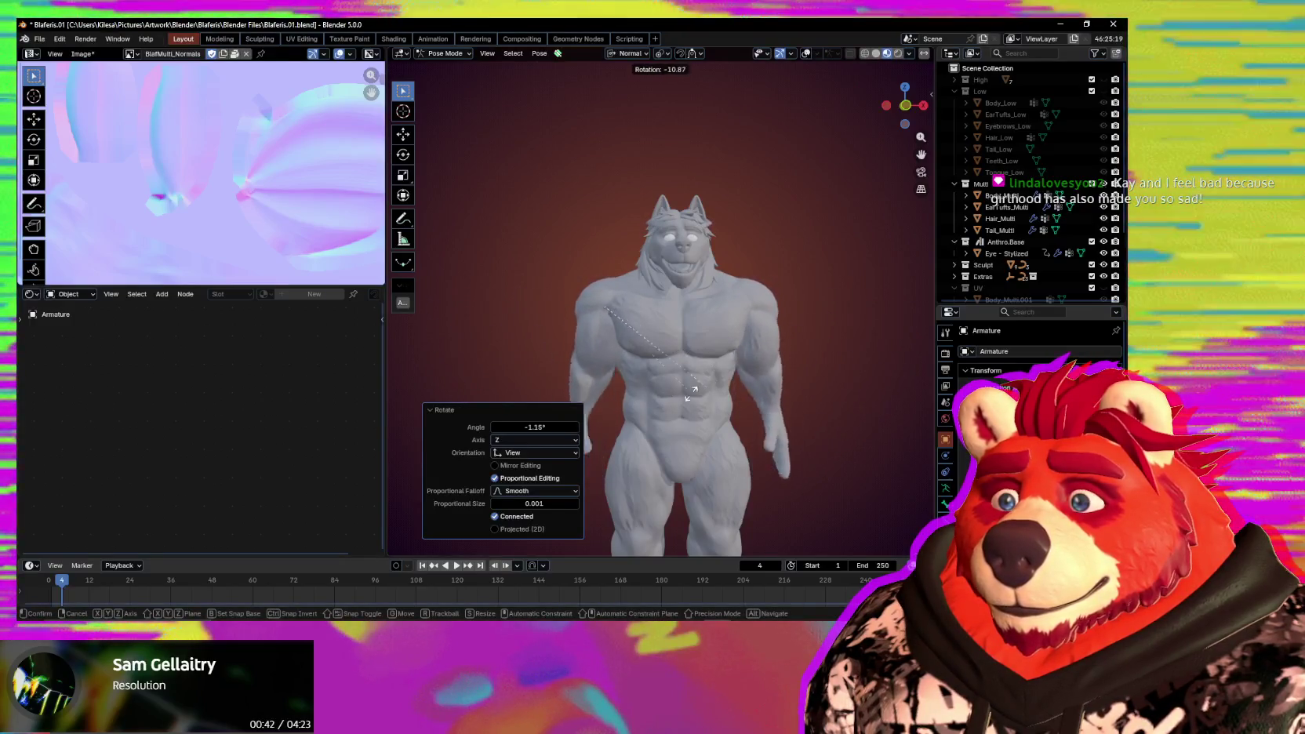
{"action": "key", "text": "Escape"}
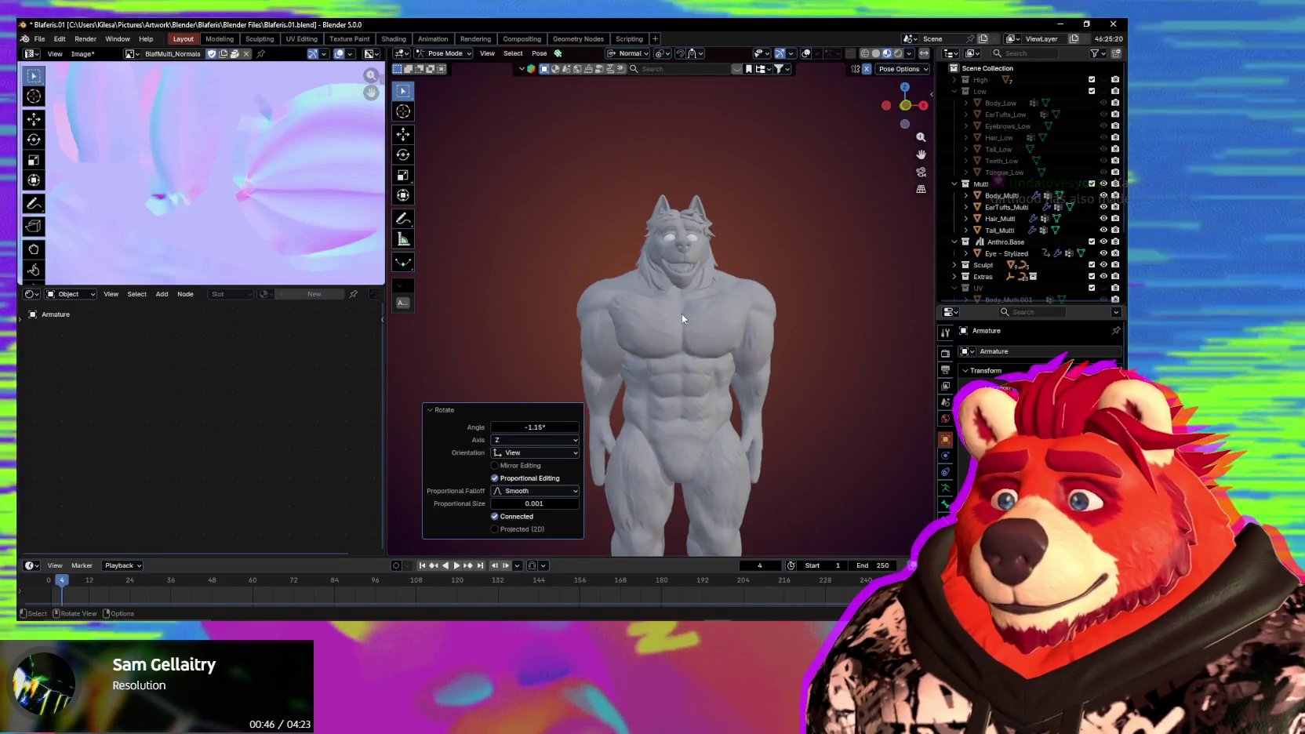
{"action": "mouse_move", "coordinate": [679, 315]}
{"action": "middle_mouse_down"}
{"action": "mouse_move", "coordinate": [624, 327]}
{"action": "mouse_move", "coordinate": [678, 405]}
{"action": "mouse_move", "coordinate": [667, 370]}
{"action": "middle_mouse_up"}
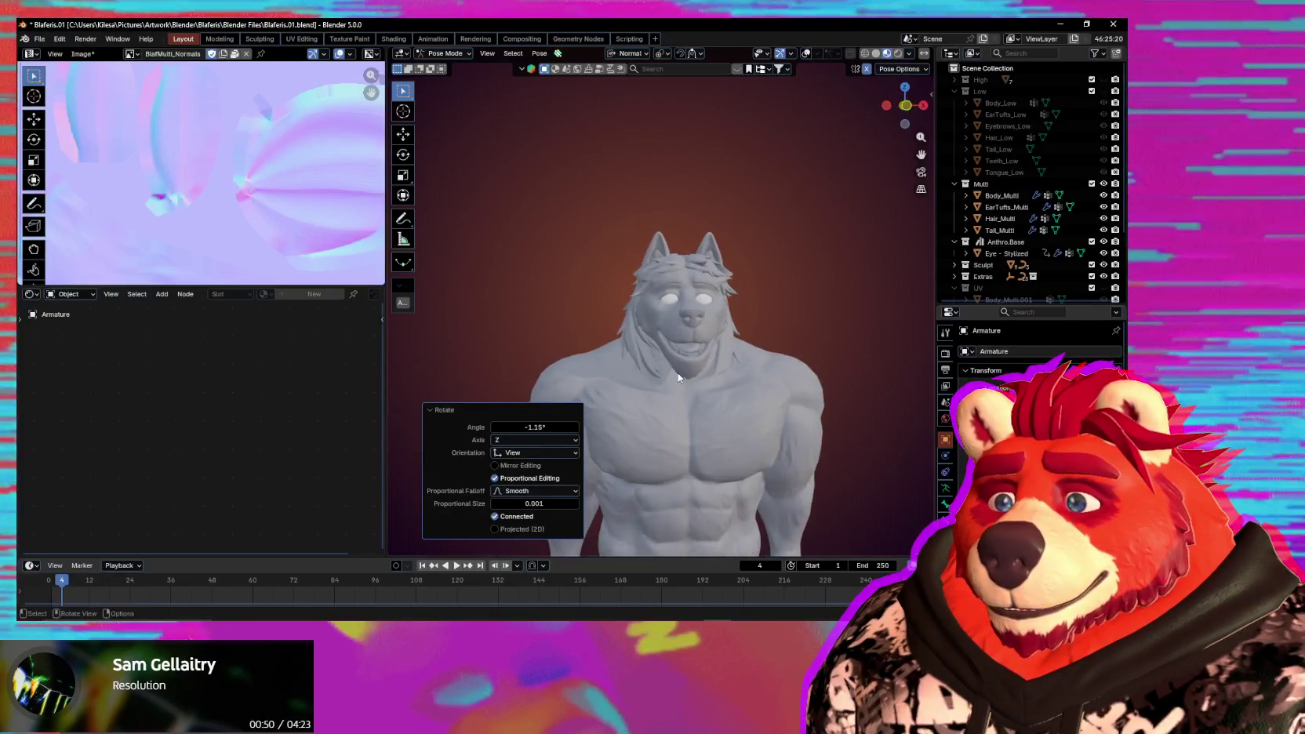
Return to Object Mode and add Hair_Multi to the selection with the armature.
{"action": "key", "text": "ctrl+Tab"}
{"action": "left_click", "coordinate": [652, 272], "text": "shift"}
{"action": "key", "text": "ctrl+Tab"}
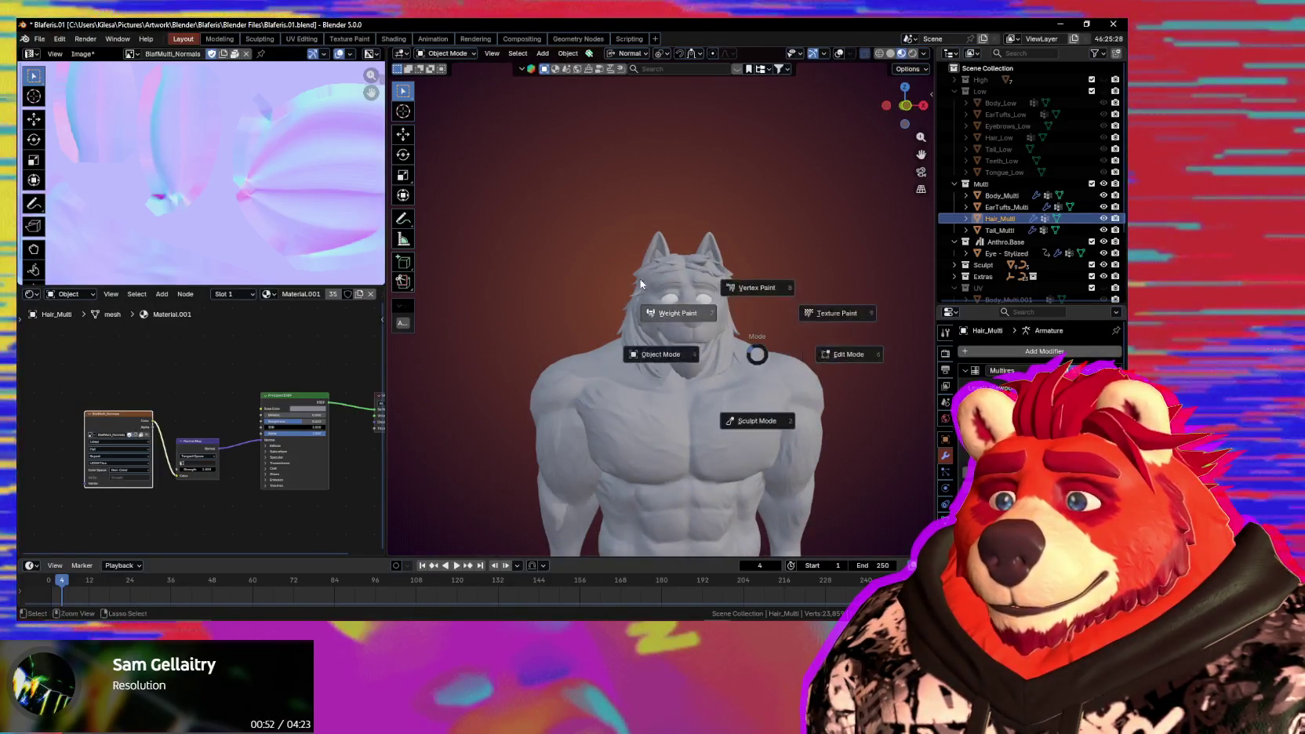
Enter Weight Paint on Hair_Multi and look over the weights around the head.
{"action": "left_click", "coordinate": [669, 282]}
{"action": "mouse_move", "coordinate": [682, 362]}
{"action": "middle_mouse_down", "text": "shift"}
{"action": "mouse_move", "coordinate": [628, 366]}
{"action": "mouse_move", "coordinate": [665, 262]}
{"action": "middle_mouse_up", "text": "shift"}
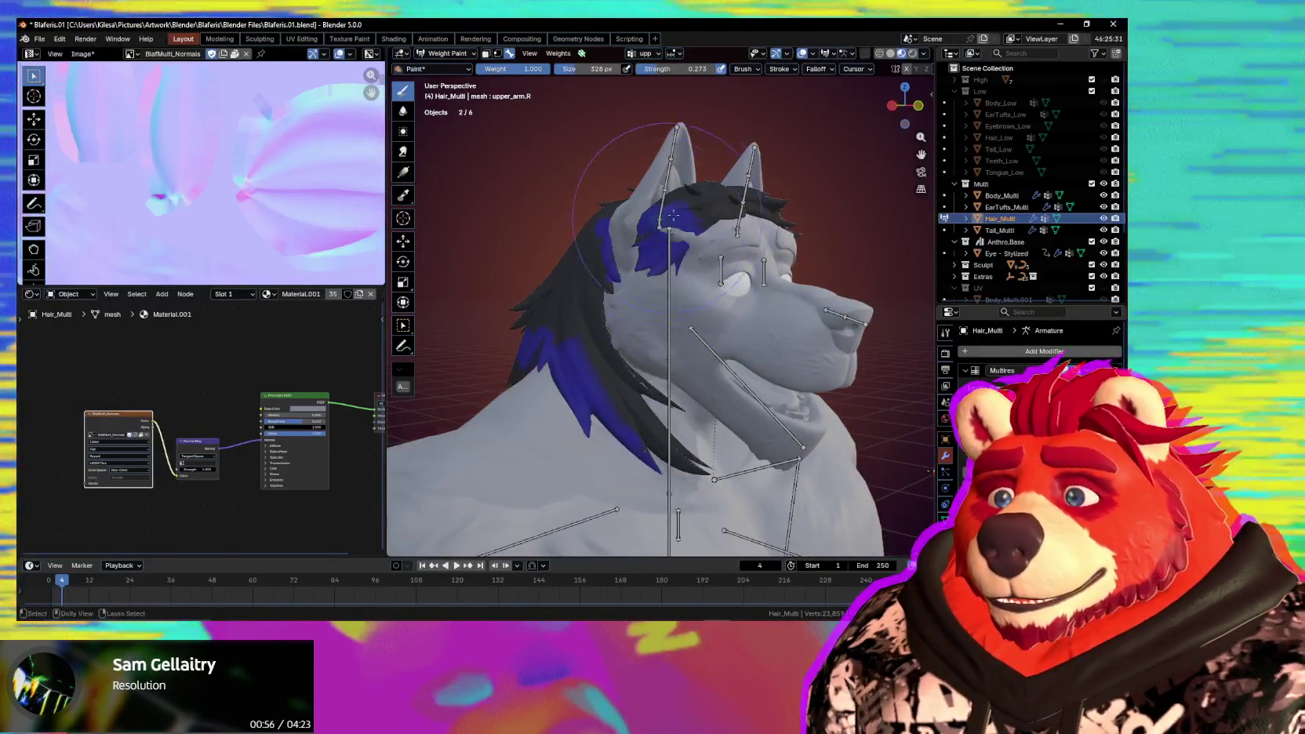
{"action": "mouse_move", "coordinate": [672, 214]}
{"action": "middle_mouse_down"}
{"action": "mouse_move", "coordinate": [627, 284]}
{"action": "mouse_move", "coordinate": [536, 301]}
{"action": "mouse_move", "coordinate": [927, 388]}
{"action": "mouse_move", "coordinate": [929, 339]}
{"action": "middle_mouse_up"}
Add Body_Multi and enter Weight Paint to inspect the upper_arm.R weights on the right shoulder.
{"action": "left_click", "coordinate": [726, 385]}
{"action": "left_click", "coordinate": [608, 301], "text": "shift"}
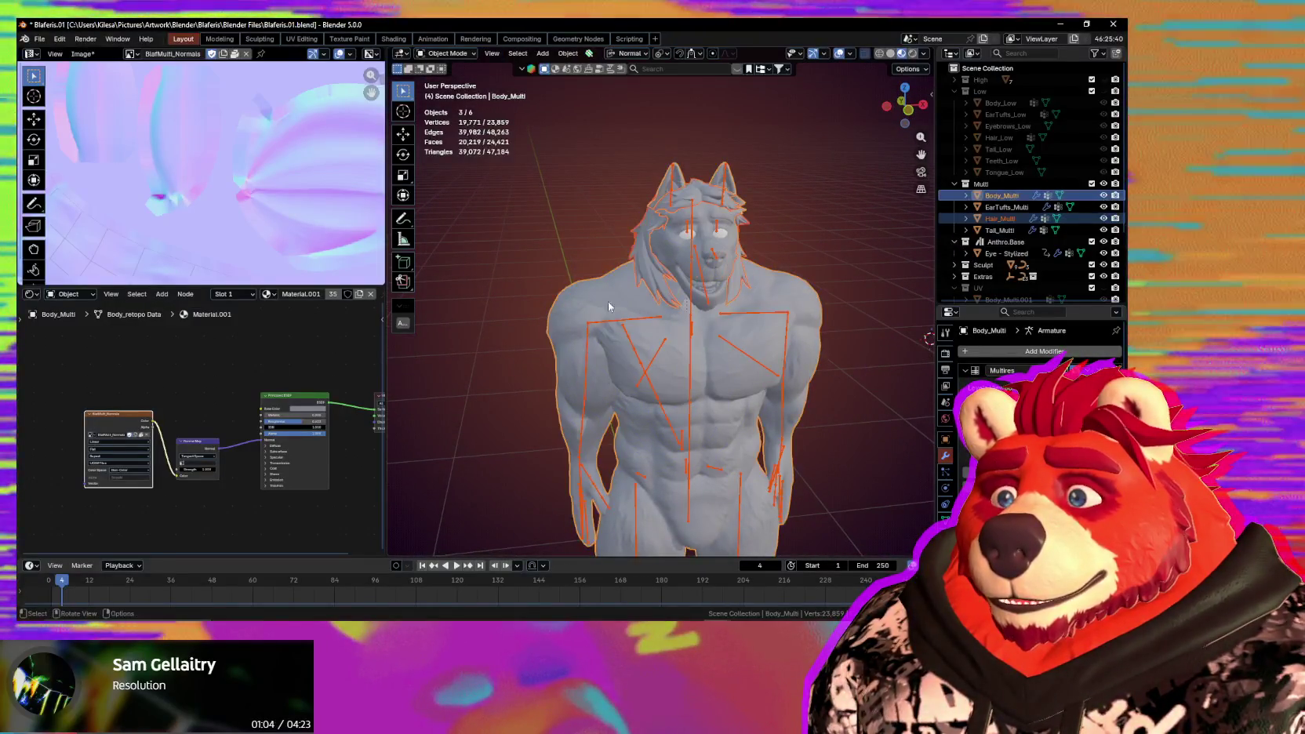
{"action": "key", "text": "ctrl+Tab"}
{"action": "left_click", "coordinate": [667, 345]}
{"action": "scroll", "coordinate": [655, 309], "scroll_direction": "up", "scroll_amount": 2}
{"action": "middle_click_drag", "start_coordinate": [655, 310], "coordinate": [592, 348]}
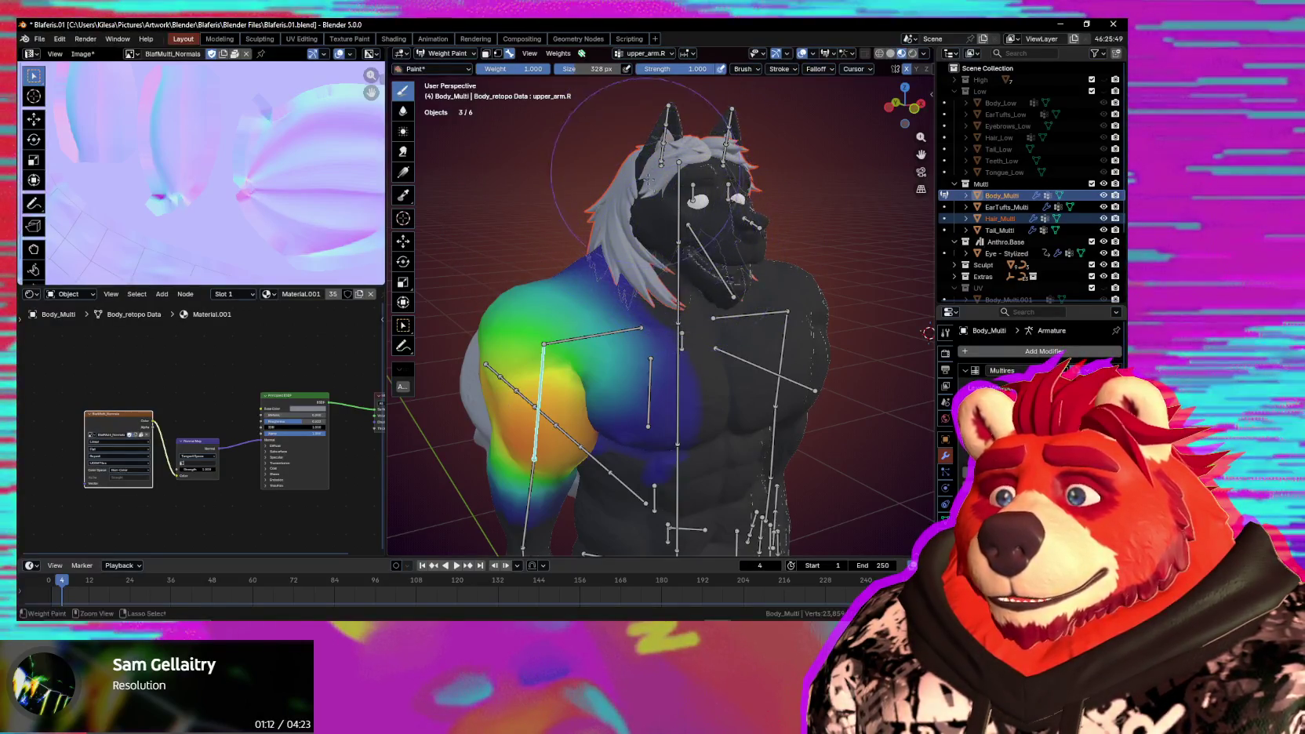
{"action": "mouse_move", "coordinate": [711, 183]}
{"action": "middle_mouse_down"}
{"action": "mouse_move", "coordinate": [688, 213]}
{"action": "mouse_move", "coordinate": [658, 386]}
{"action": "mouse_move", "coordinate": [596, 345]}
{"action": "mouse_move", "coordinate": [687, 189]}
{"action": "middle_mouse_up"}
{"action": "scroll", "coordinate": [659, 386], "scroll_direction": "down", "scroll_amount": 3}
View lower_arm.R weights on the body, restore the arm's T-pose and return to Object Mode.
{"action": "left_click", "coordinate": [578, 351], "text": "ctrl"}
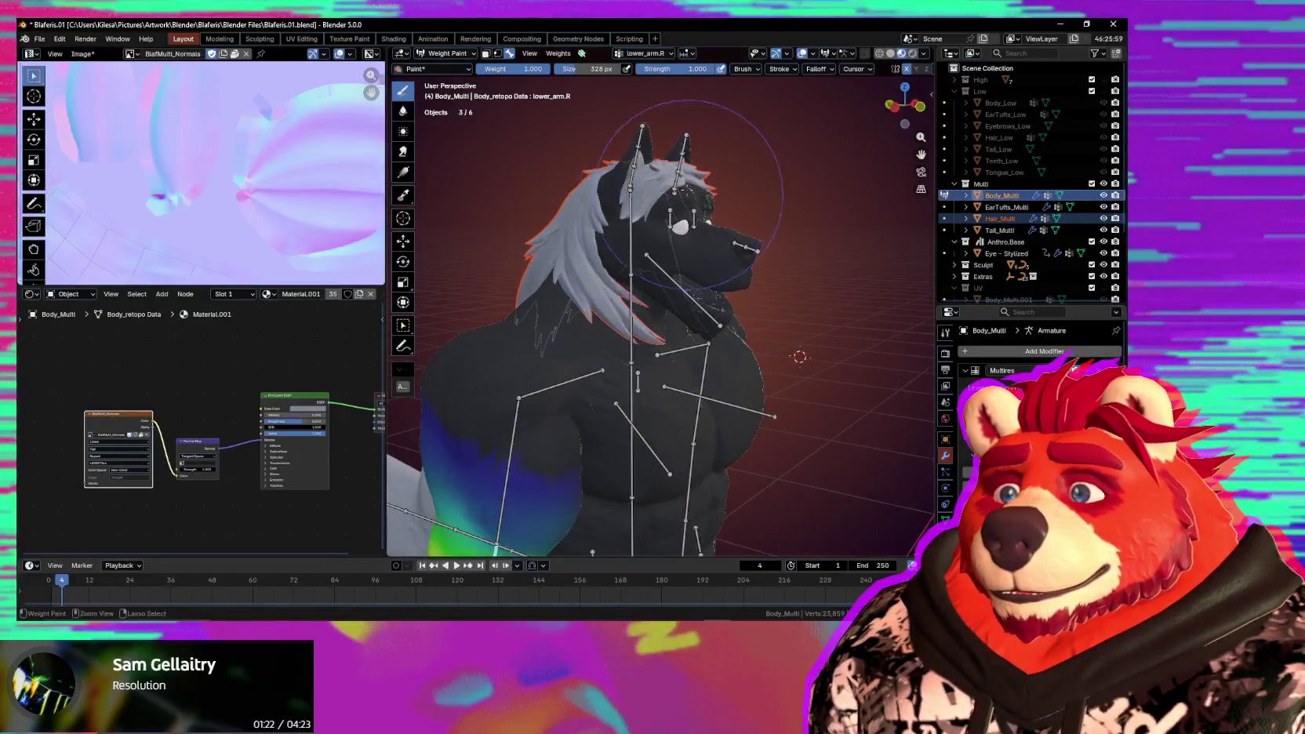
{"action": "middle_click_drag", "start_coordinate": [679, 249], "coordinate": [725, 243]}
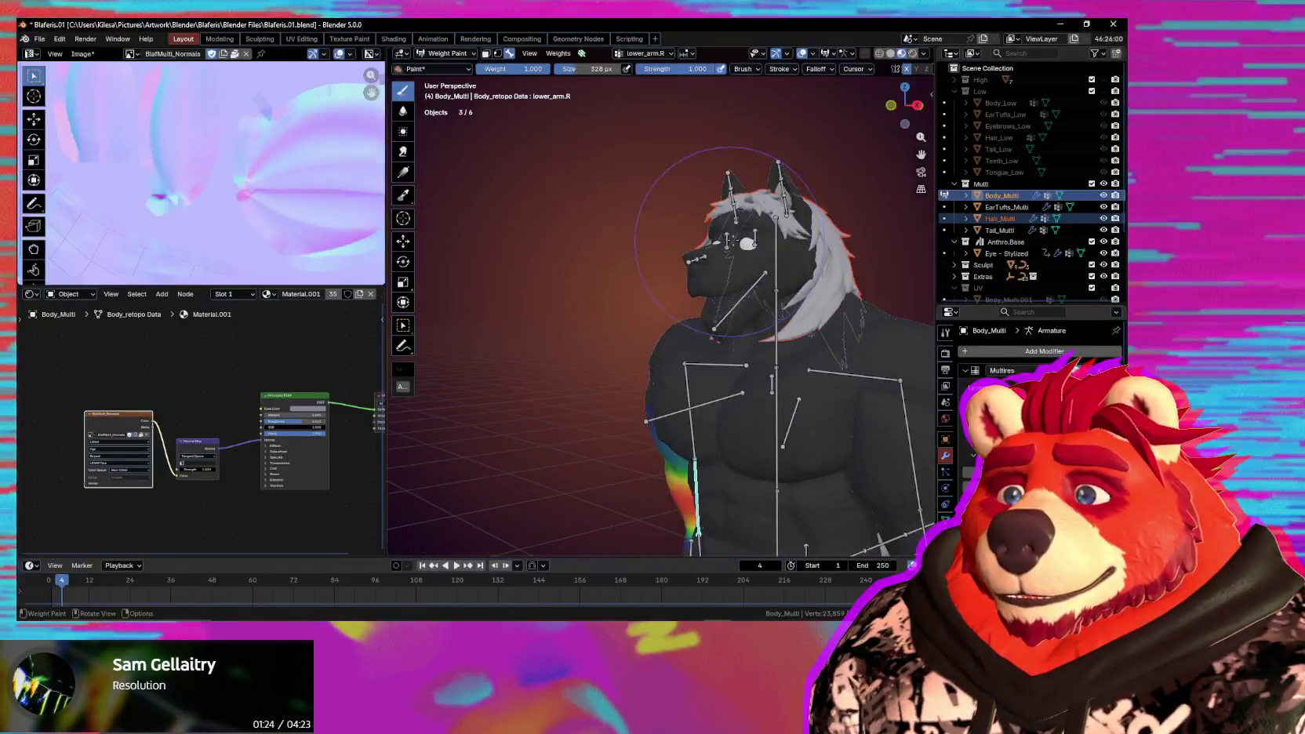
{"action": "mouse_move", "coordinate": [798, 222]}
{"action": "middle_mouse_down", "text": "ctrl"}
{"action": "mouse_move", "coordinate": [753, 298]}
{"action": "mouse_move", "coordinate": [695, 355]}
{"action": "mouse_move", "coordinate": [637, 282]}
{"action": "middle_mouse_up", "text": "ctrl"}
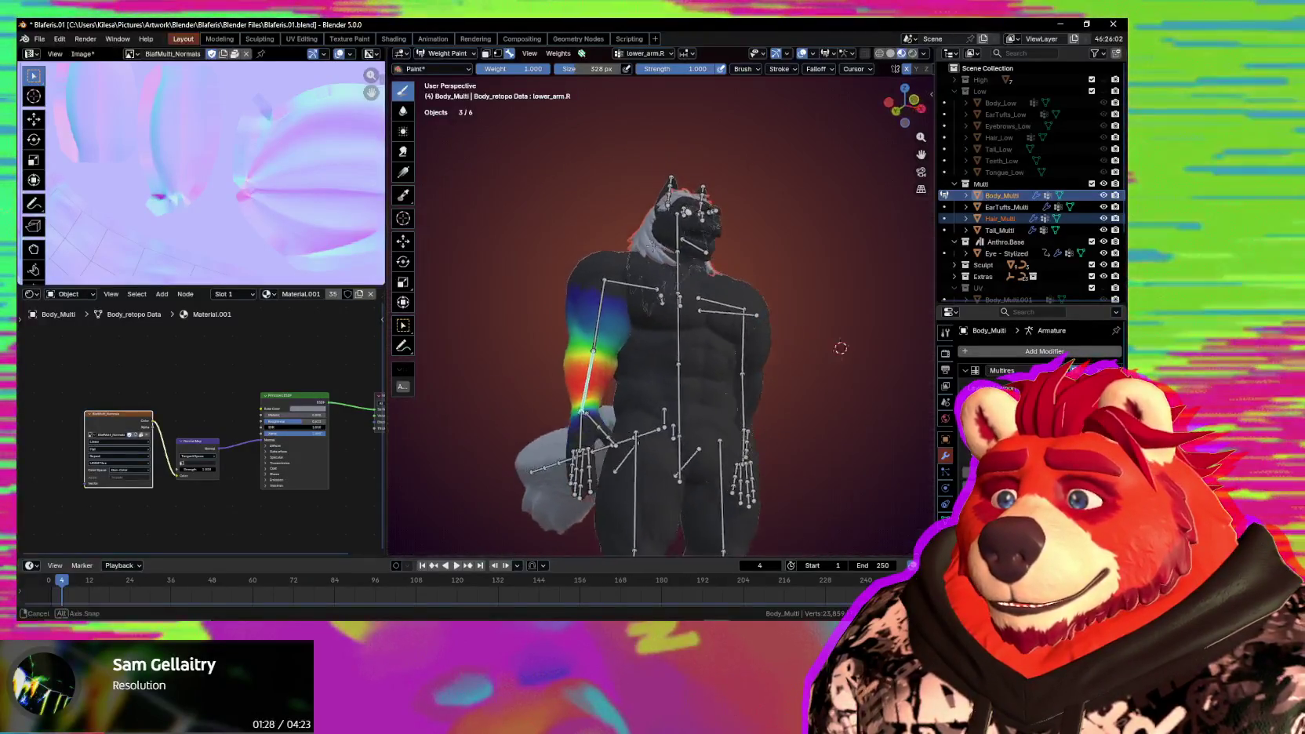
{"action": "scroll", "coordinate": [637, 283], "scroll_direction": "up", "scroll_amount": 1}
{"action": "scroll", "coordinate": [637, 284], "scroll_direction": "up", "scroll_amount": 2}
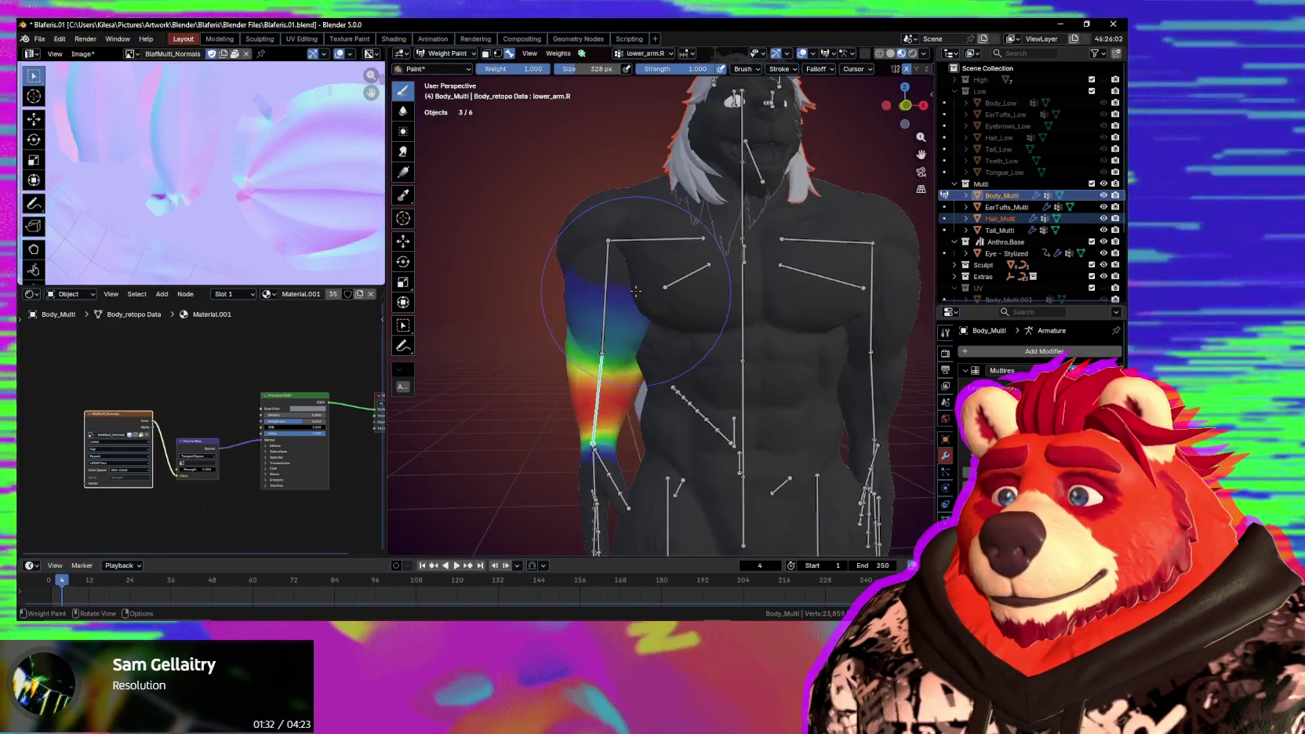
{"action": "middle_click_drag", "start_coordinate": [636, 290], "coordinate": [633, 297]}
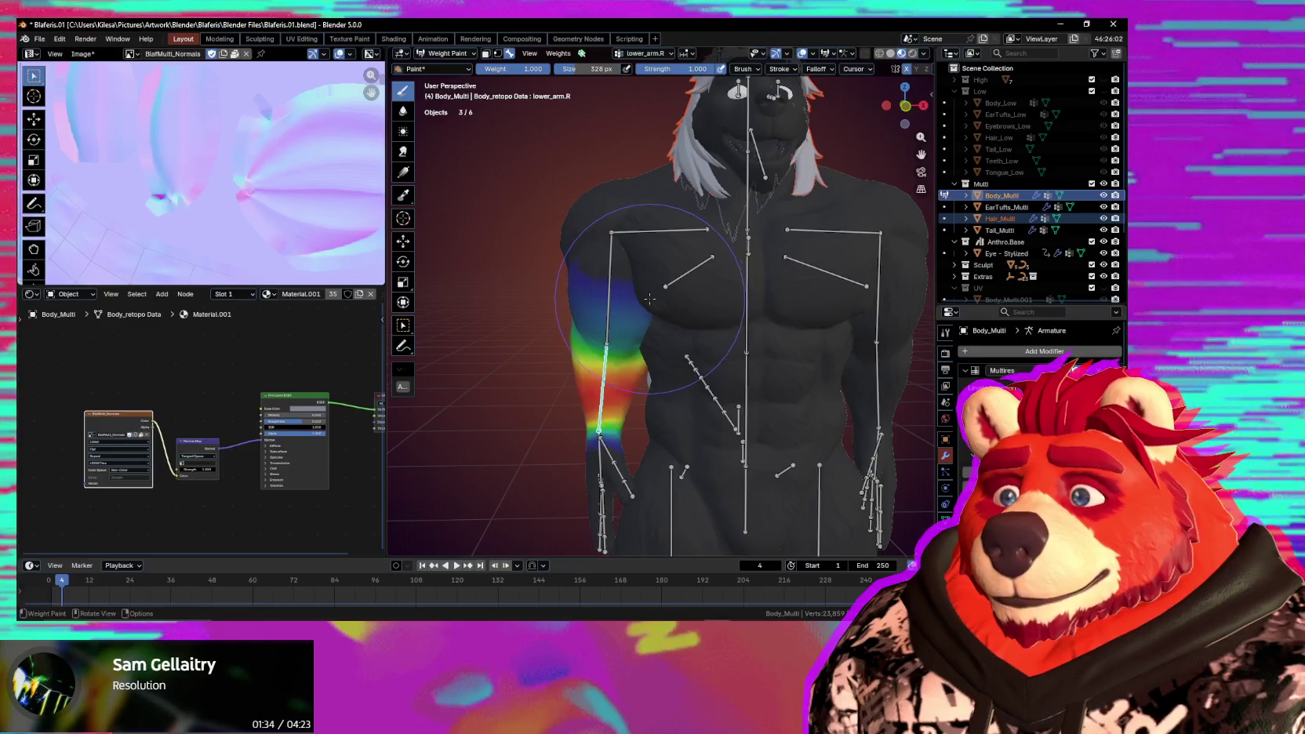
{"action": "key", "text": "ctrl+z"}
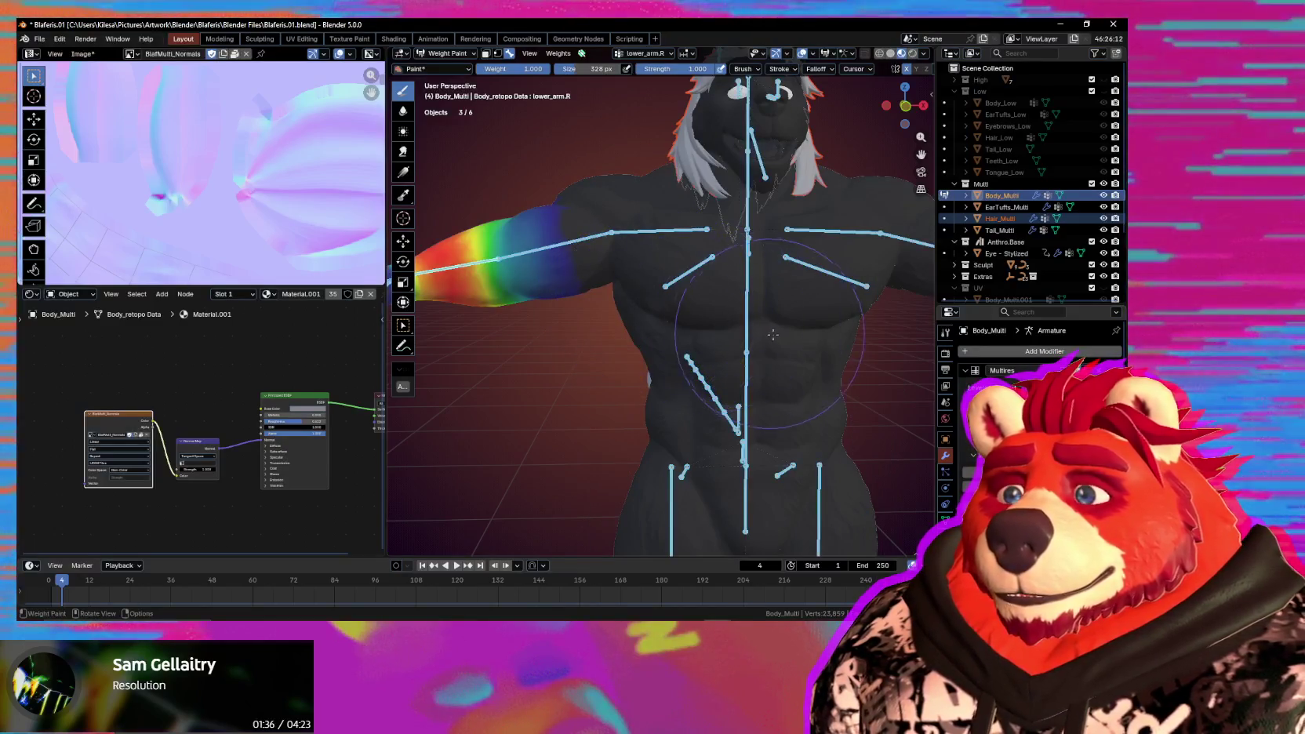
{"action": "key", "text": "ctrl+Tab"}
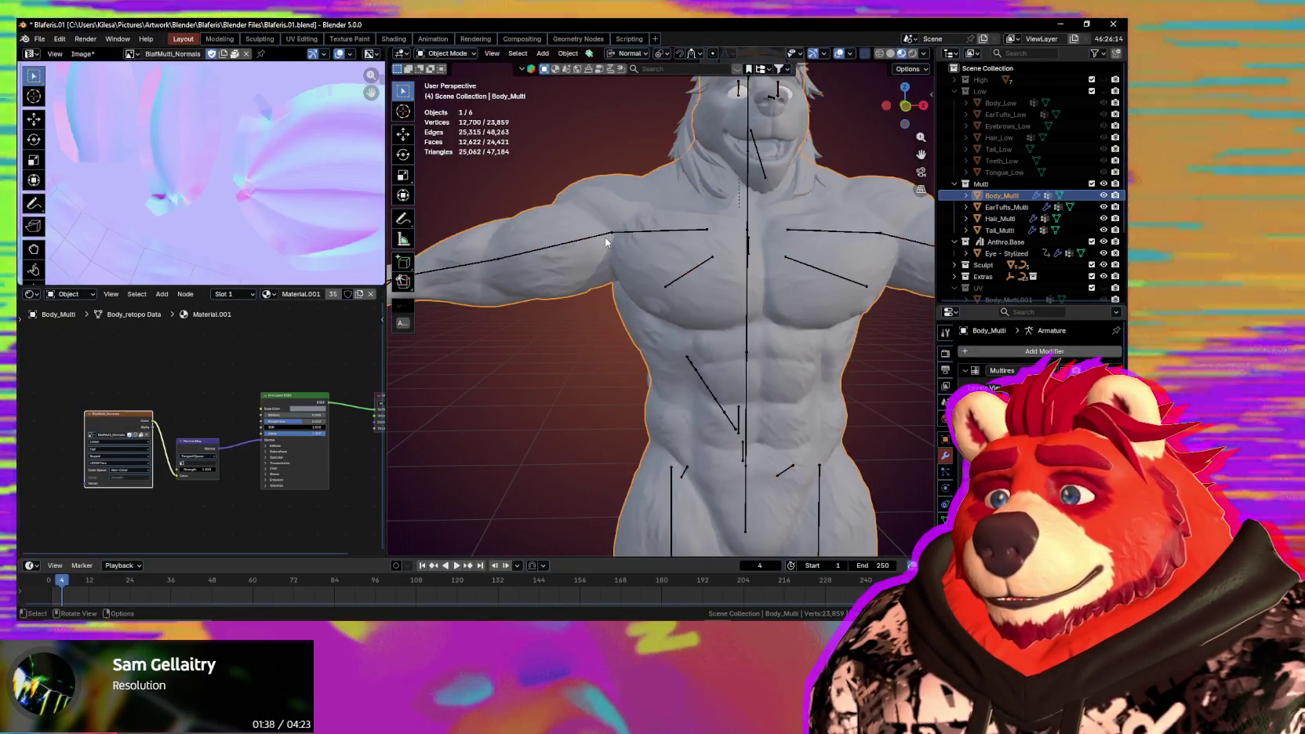
Move the shoulder.R bone about -0.027 m along Y, return to Object Mode, and select Body_Multi.
{"action": "left_click", "coordinate": [605, 237]}
{"action": "key", "text": "Tab"}
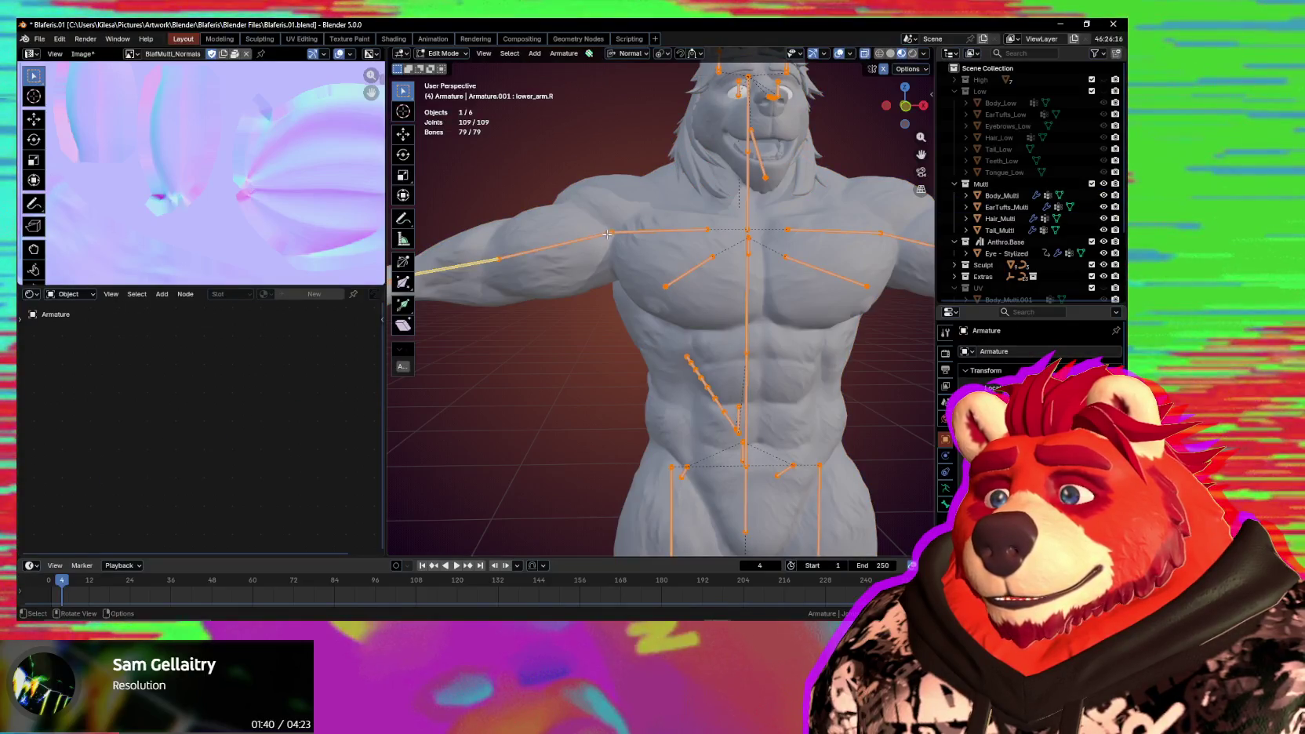
{"action": "scroll", "coordinate": [622, 236], "scroll_direction": "down", "scroll_amount": 1}
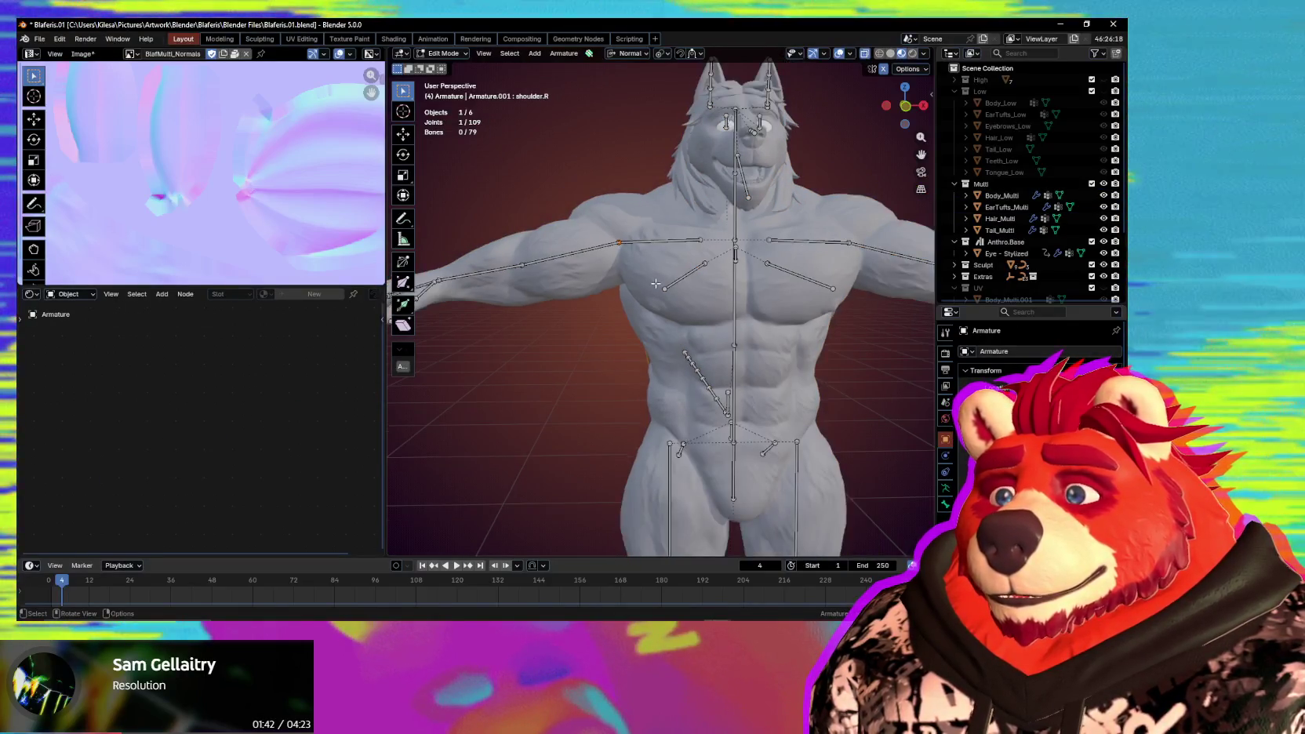
{"action": "key", "text": "g"}
{"action": "key", "text": "y"}
{"action": "key", "text": "y"}
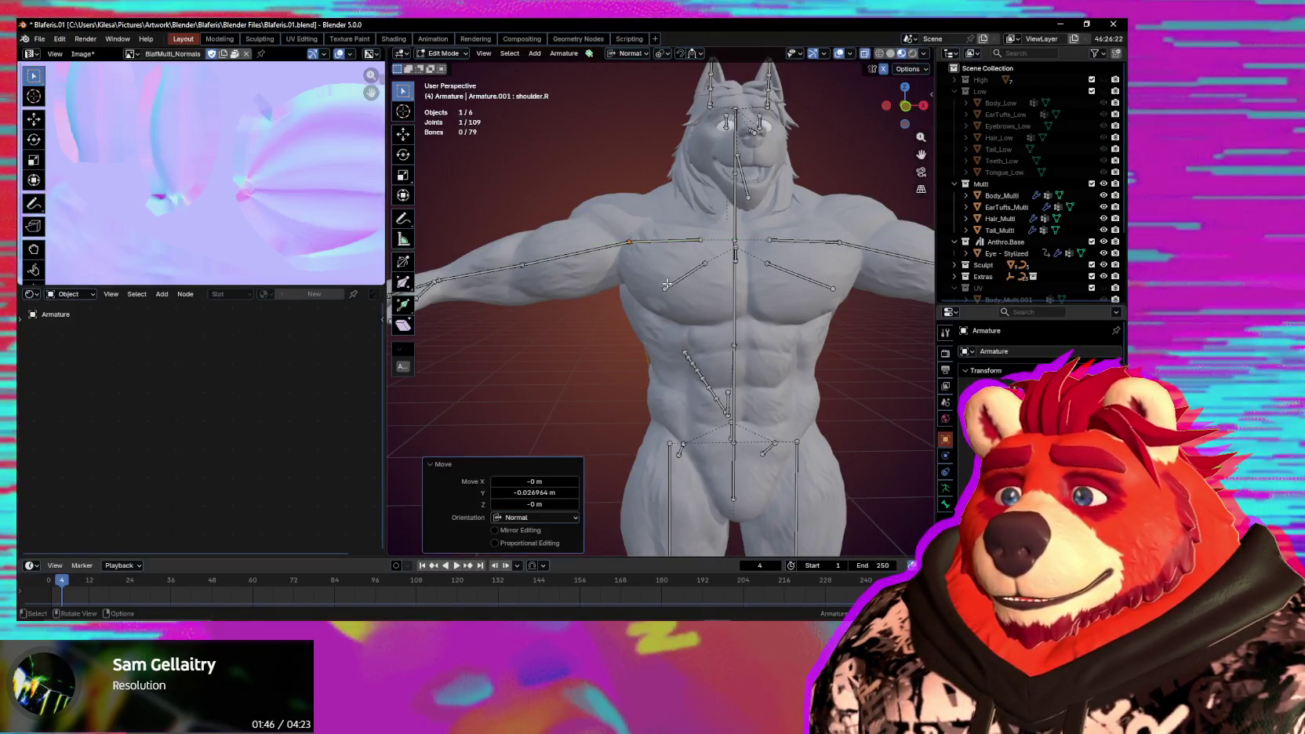
{"action": "mouse_move", "coordinate": [667, 284]}
{"action": "middle_mouse_down"}
{"action": "mouse_move", "coordinate": [679, 359]}
{"action": "mouse_move", "coordinate": [669, 311]}
{"action": "mouse_move", "coordinate": [631, 285]}
{"action": "middle_mouse_up"}
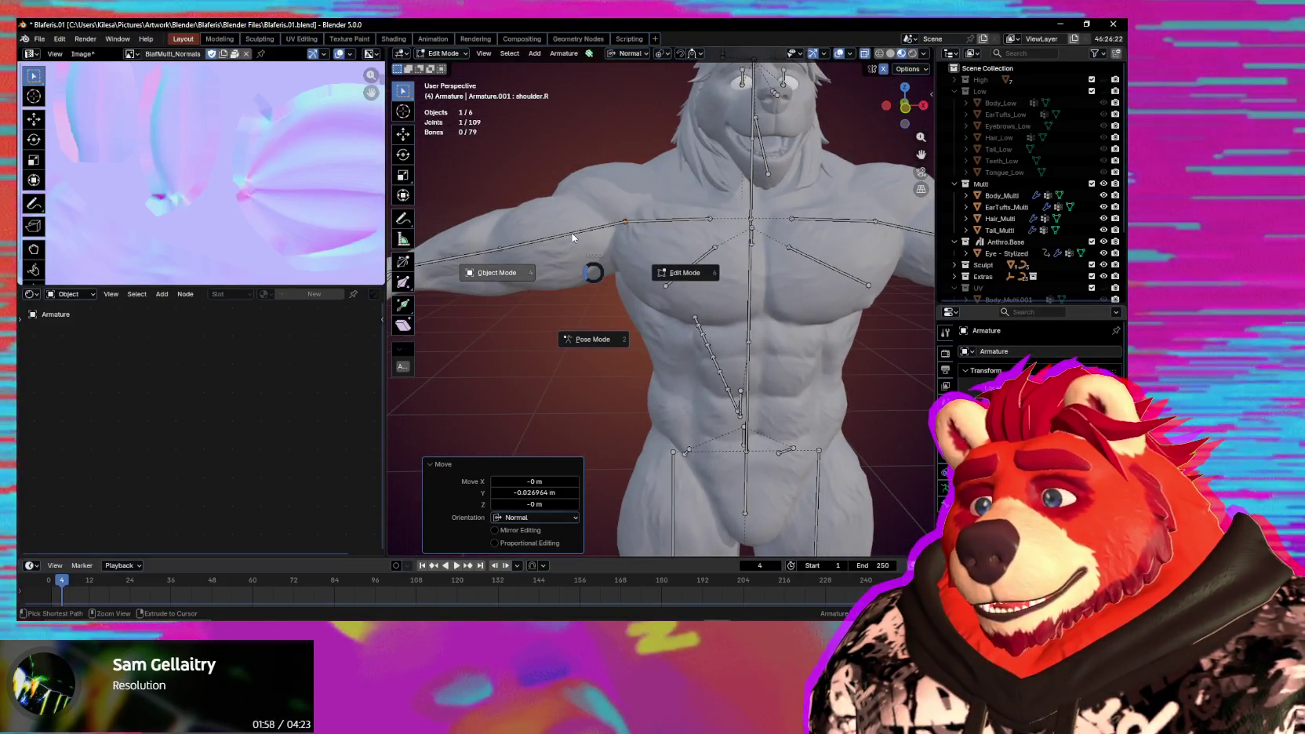
{"action": "left_click", "coordinate": [498, 272]}
{"action": "left_click", "coordinate": [582, 237], "text": "shift"}
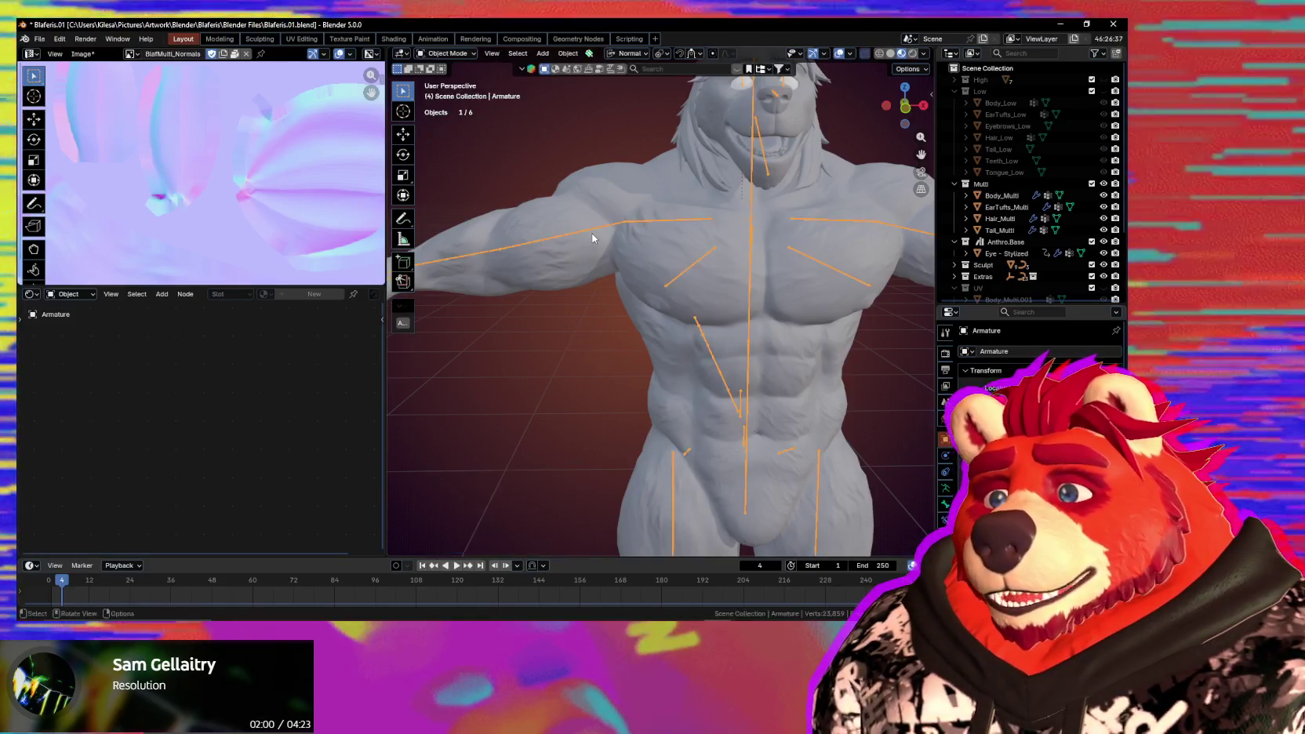
Switch the body to Weight Paint and test-rotate the right arm (76.7°, -9.87°, -8.15°, 16.1° about Y).
{"action": "key", "text": "ctrl+Tab"}
{"action": "left_click", "coordinate": [590, 262]}
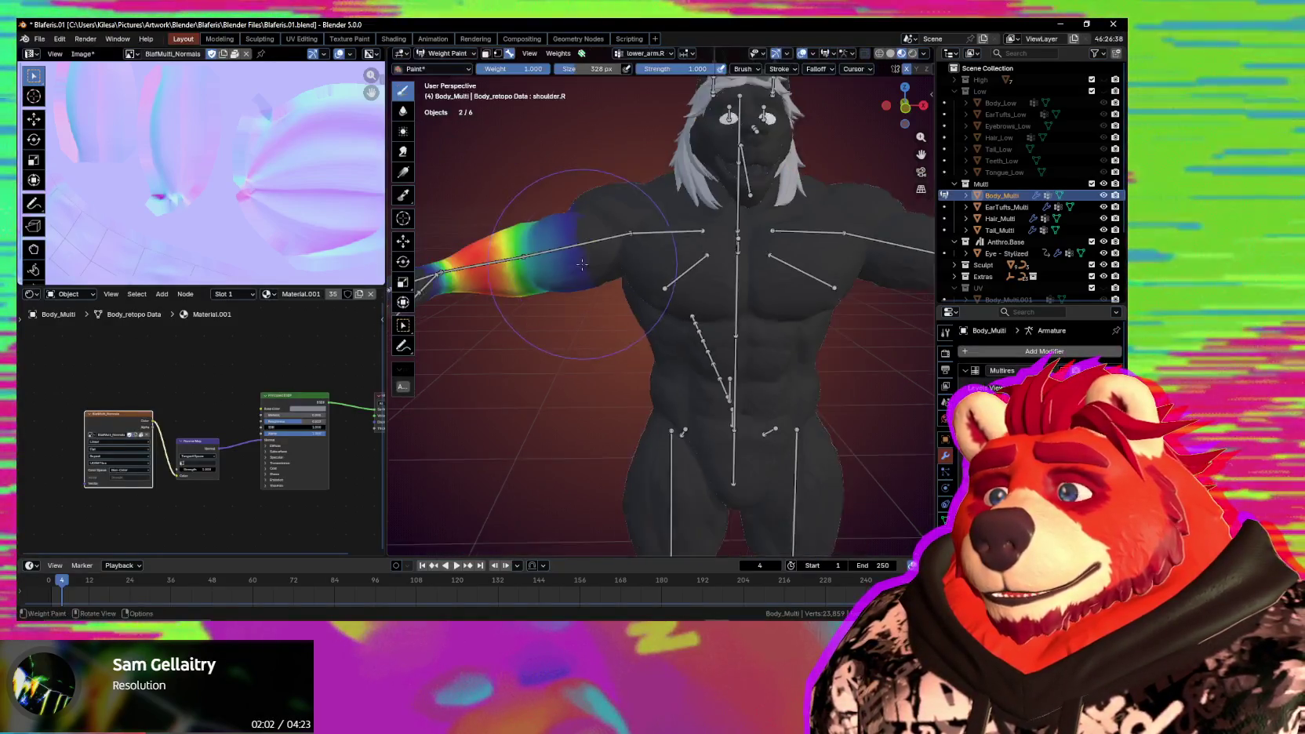
{"action": "scroll", "coordinate": [646, 290], "scroll_direction": "down", "scroll_amount": 2}
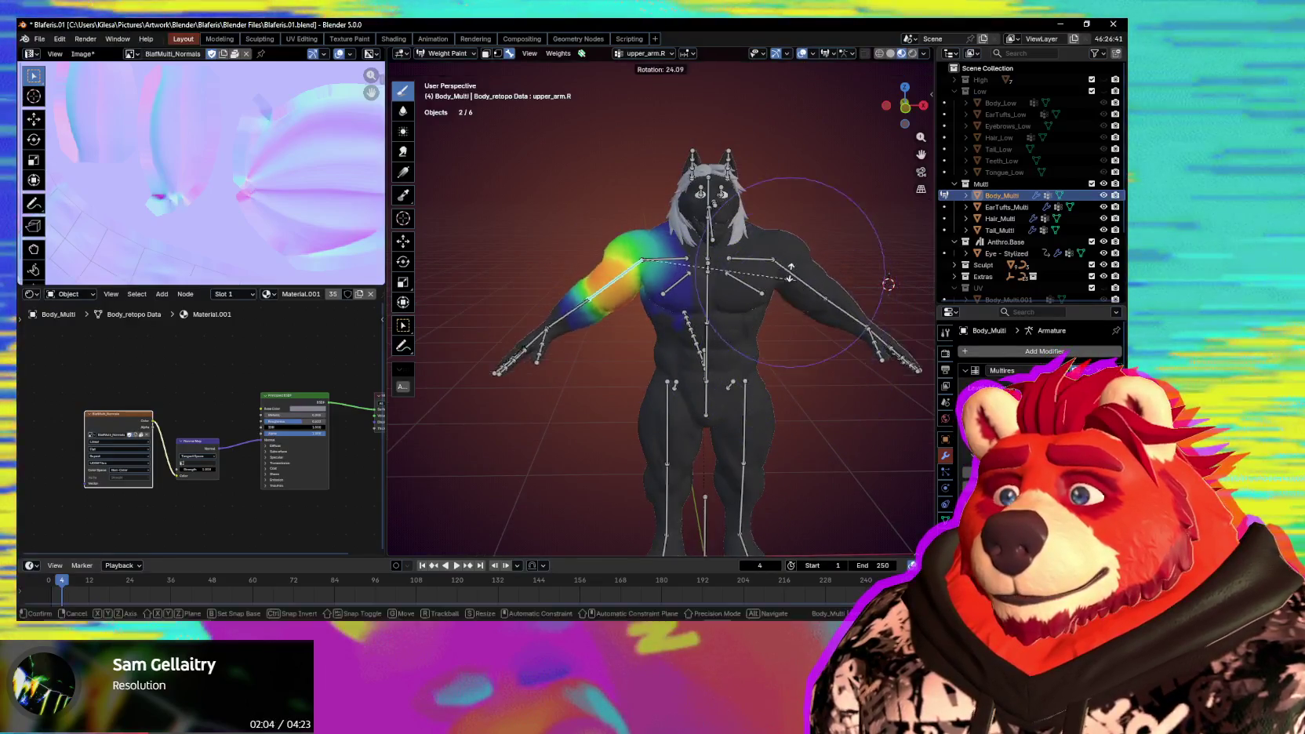
{"action": "left_click", "coordinate": [791, 275]}
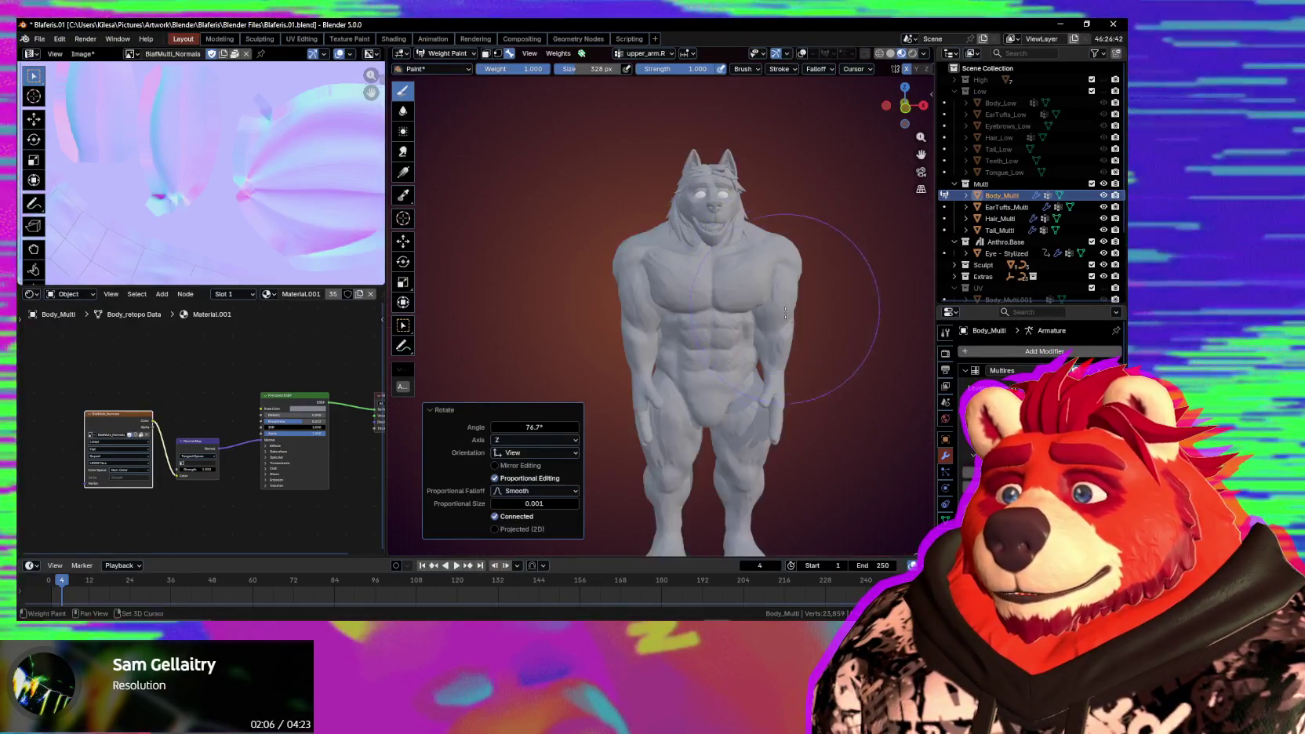
{"action": "left_click", "coordinate": [792, 363]}
{"action": "mouse_move", "coordinate": [792, 363]}
{"action": "middle_mouse_down"}
{"action": "mouse_move", "coordinate": [824, 396]}
{"action": "mouse_move", "coordinate": [777, 407]}
{"action": "middle_mouse_up"}
{"action": "left_click", "coordinate": [766, 400]}
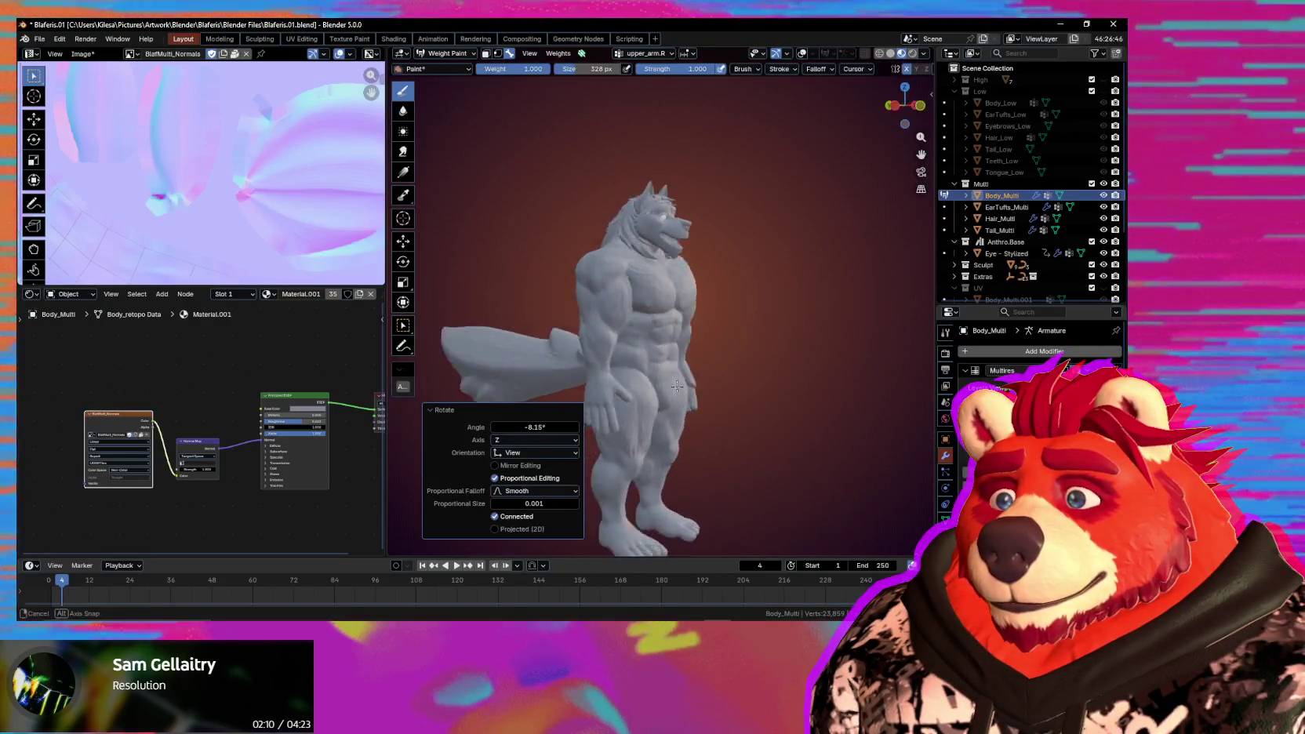
{"action": "key", "text": "y"}
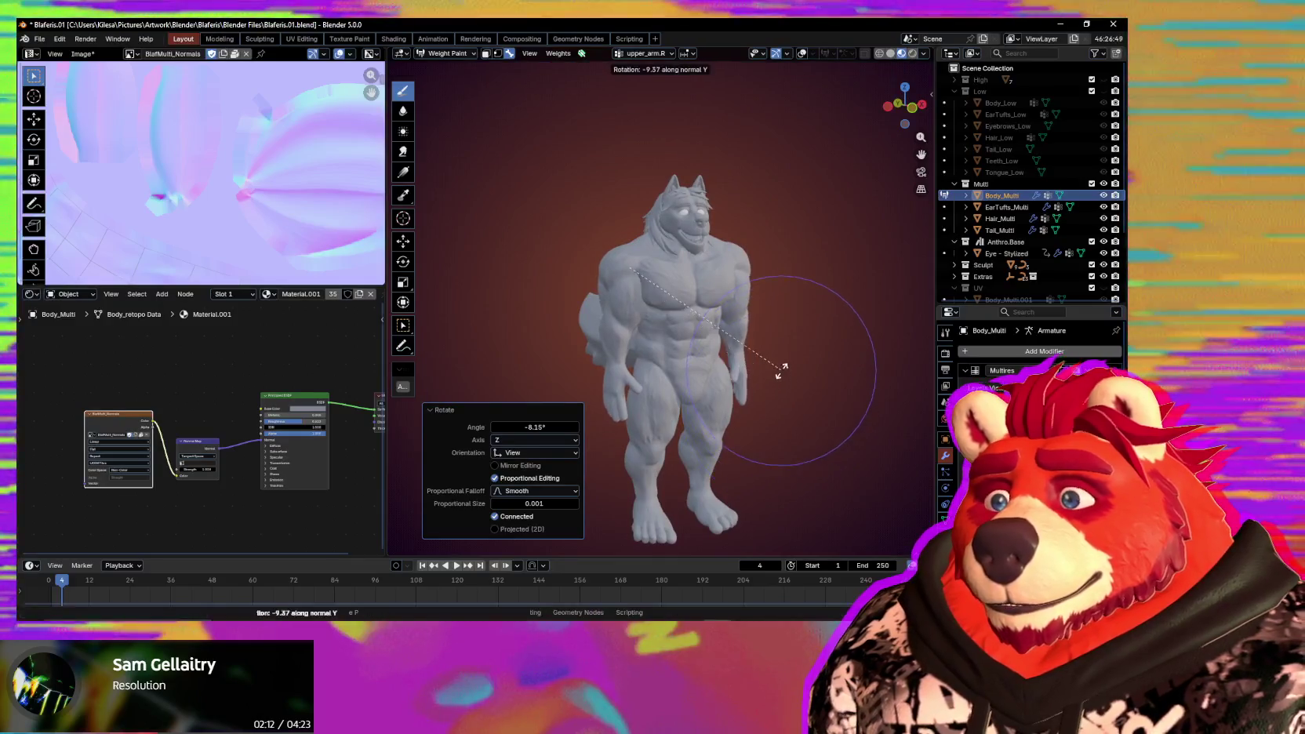
{"action": "left_click", "coordinate": [720, 423]}
{"action": "middle_click_drag", "start_coordinate": [720, 423], "coordinate": [712, 405]}
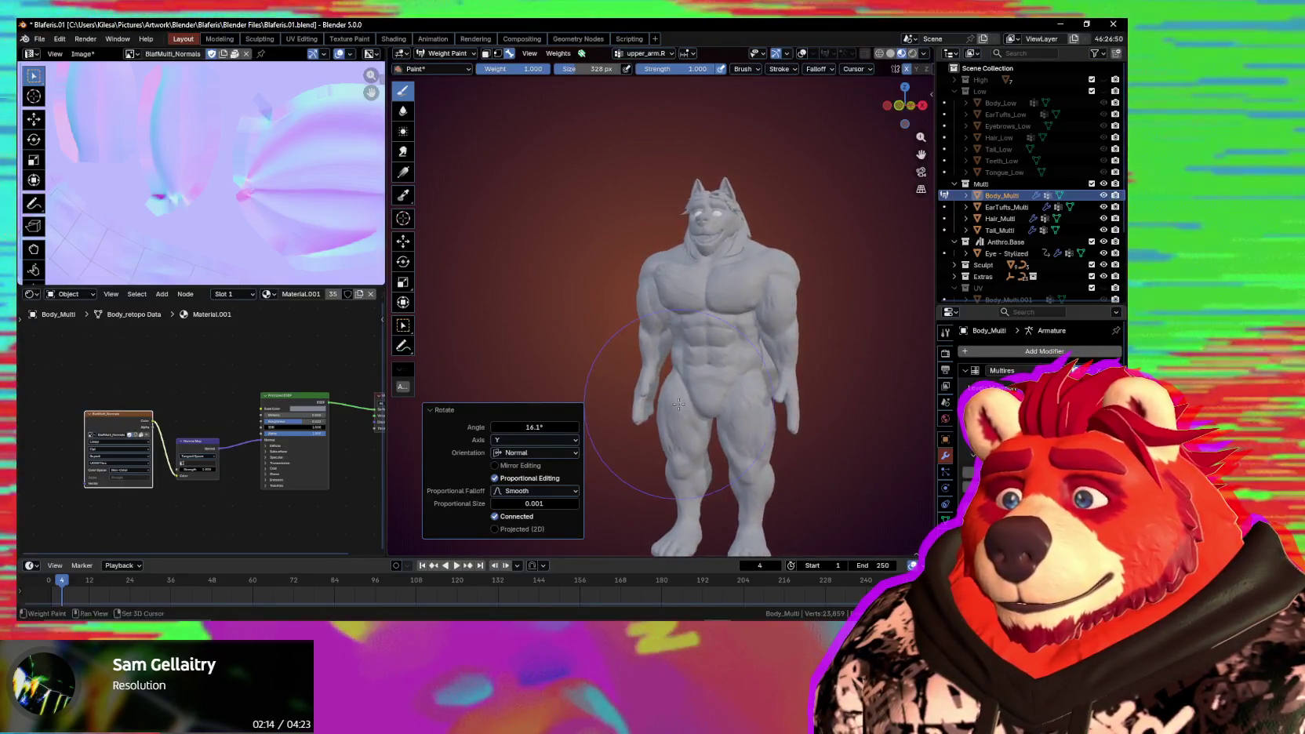
{"action": "scroll", "coordinate": [734, 359], "scroll_direction": "up", "scroll_amount": 3}
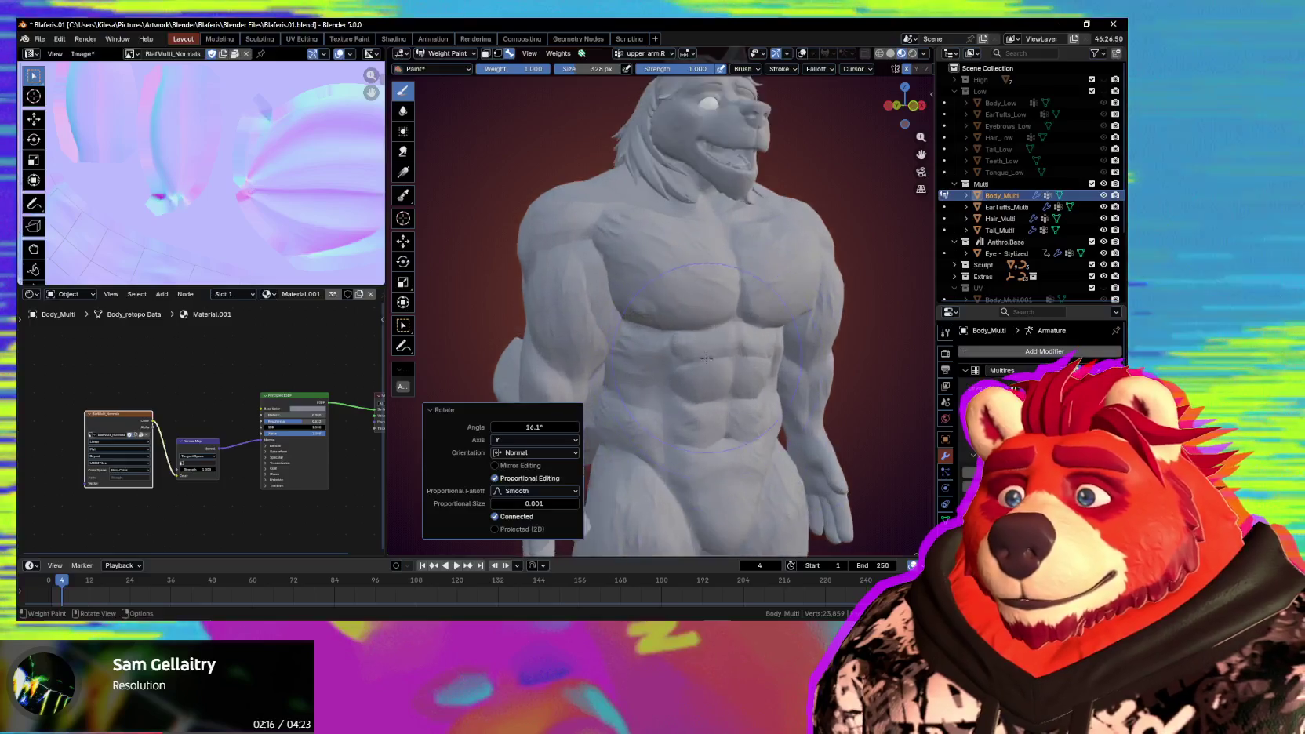
{"action": "middle_click_drag", "start_coordinate": [734, 358], "coordinate": [772, 370]}
Lower the right upper arm slightly and show the upper_arm.R weight colours over the shoulder.
{"action": "key", "text": "r"}
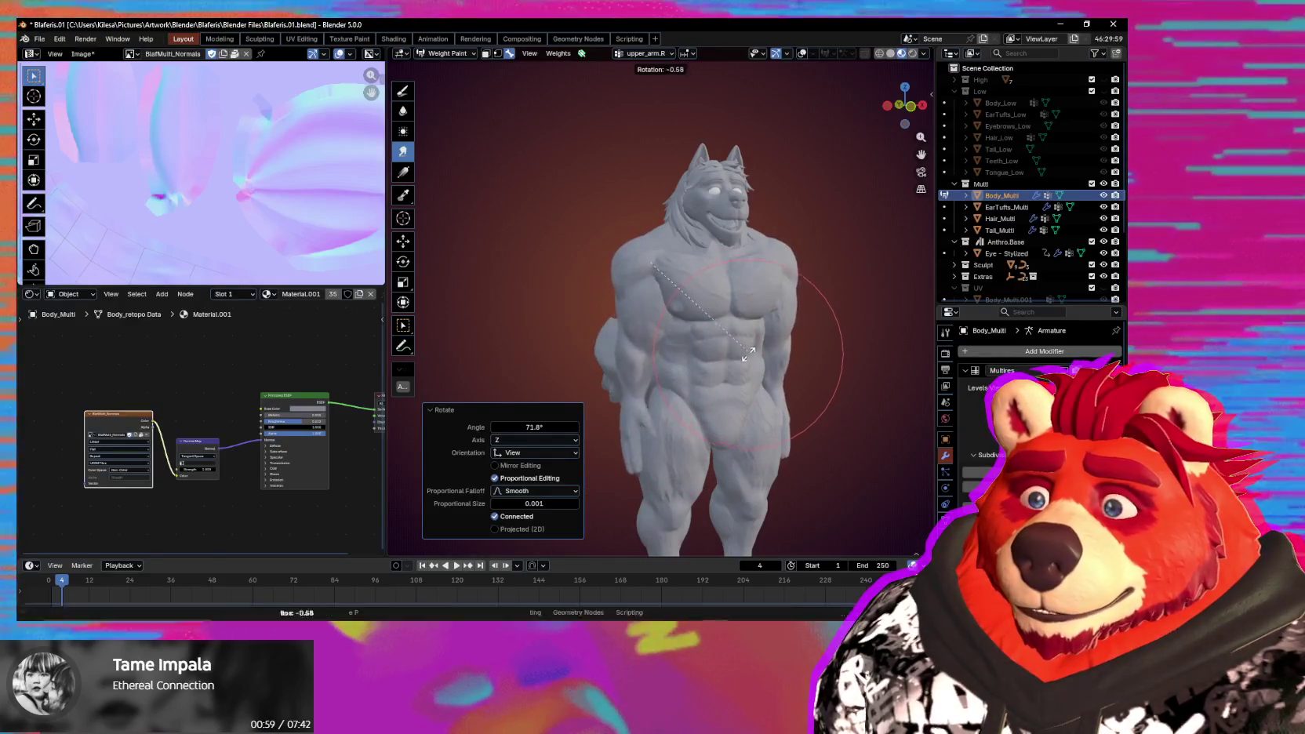
{"action": "left_click", "coordinate": [643, 345]}
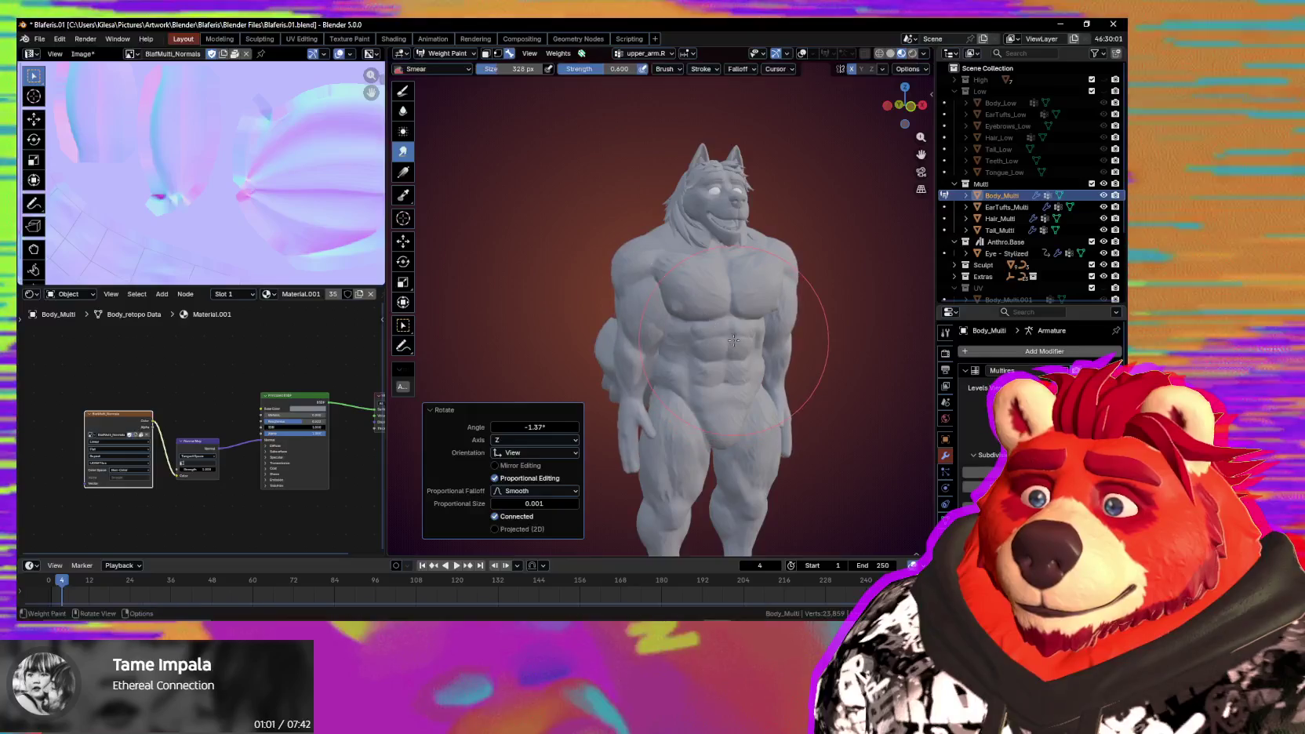
{"action": "middle_click_drag", "start_coordinate": [643, 345], "coordinate": [659, 335]}
{"action": "scroll", "coordinate": [690, 325], "scroll_direction": "up", "scroll_amount": 3}
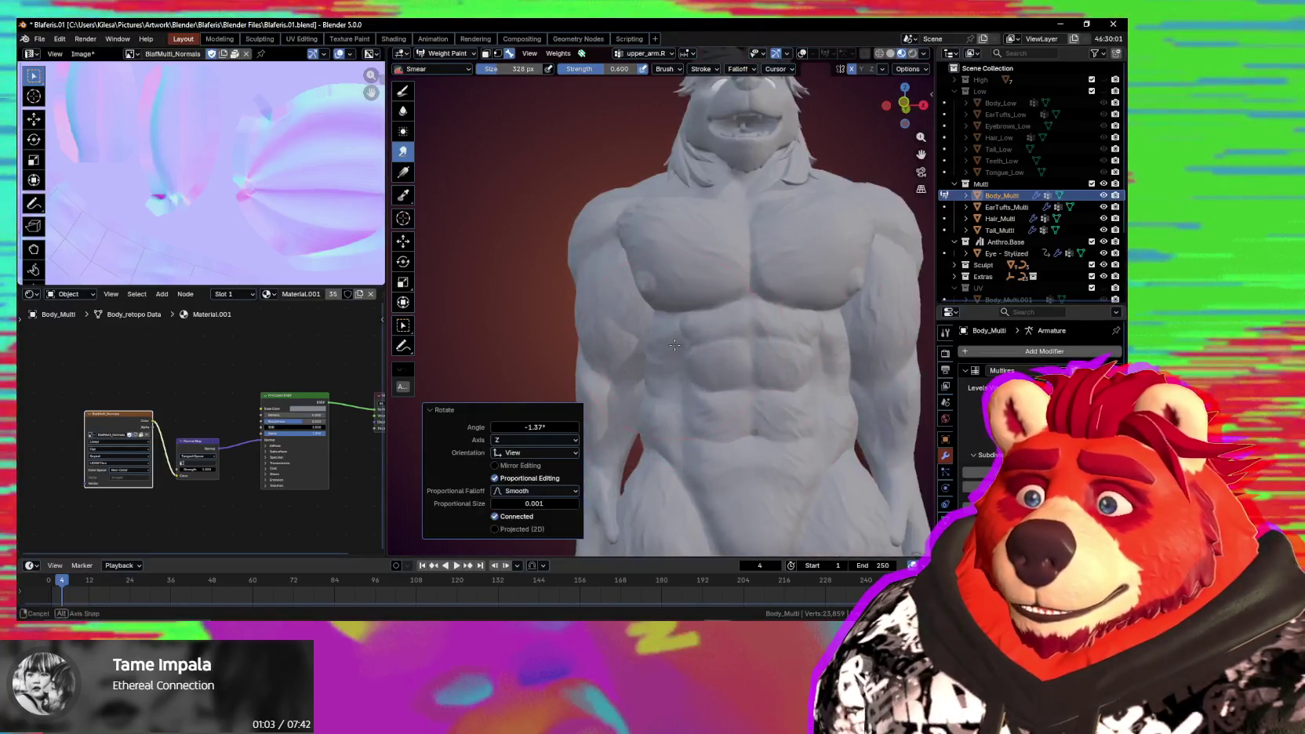
{"action": "scroll", "coordinate": [737, 314], "scroll_direction": "up", "scroll_amount": 3}
{"action": "scroll", "coordinate": [781, 306], "scroll_direction": "up", "scroll_amount": 2}
{"action": "key", "text": "shift+alt+z"}
{"action": "middle_click_drag", "start_coordinate": [781, 307], "coordinate": [742, 277]}
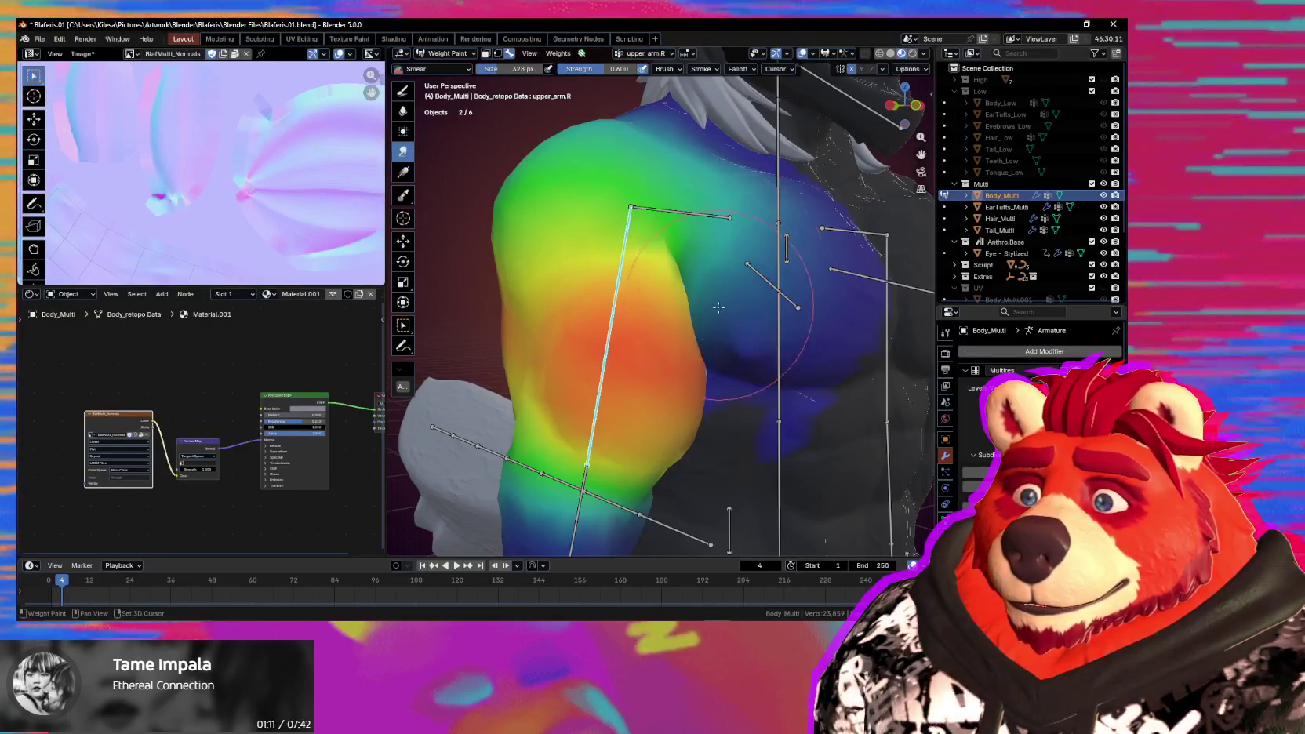
Toggle the weight overlays off and on to inspect the bare chest and shoulder mesh.
{"action": "key", "text": "shift+alt+z"}
{"action": "middle_click_drag", "start_coordinate": [718, 307], "coordinate": [683, 326]}
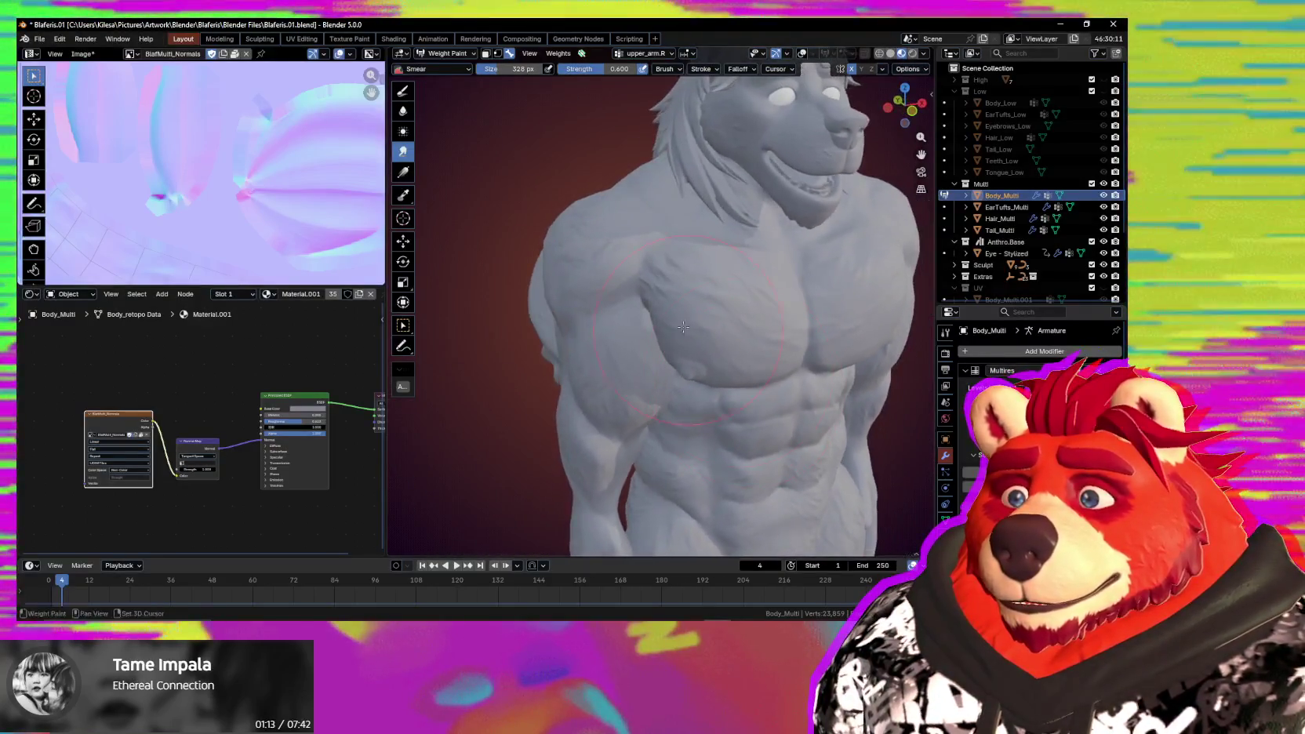
{"action": "key", "text": "shift+alt+z"}
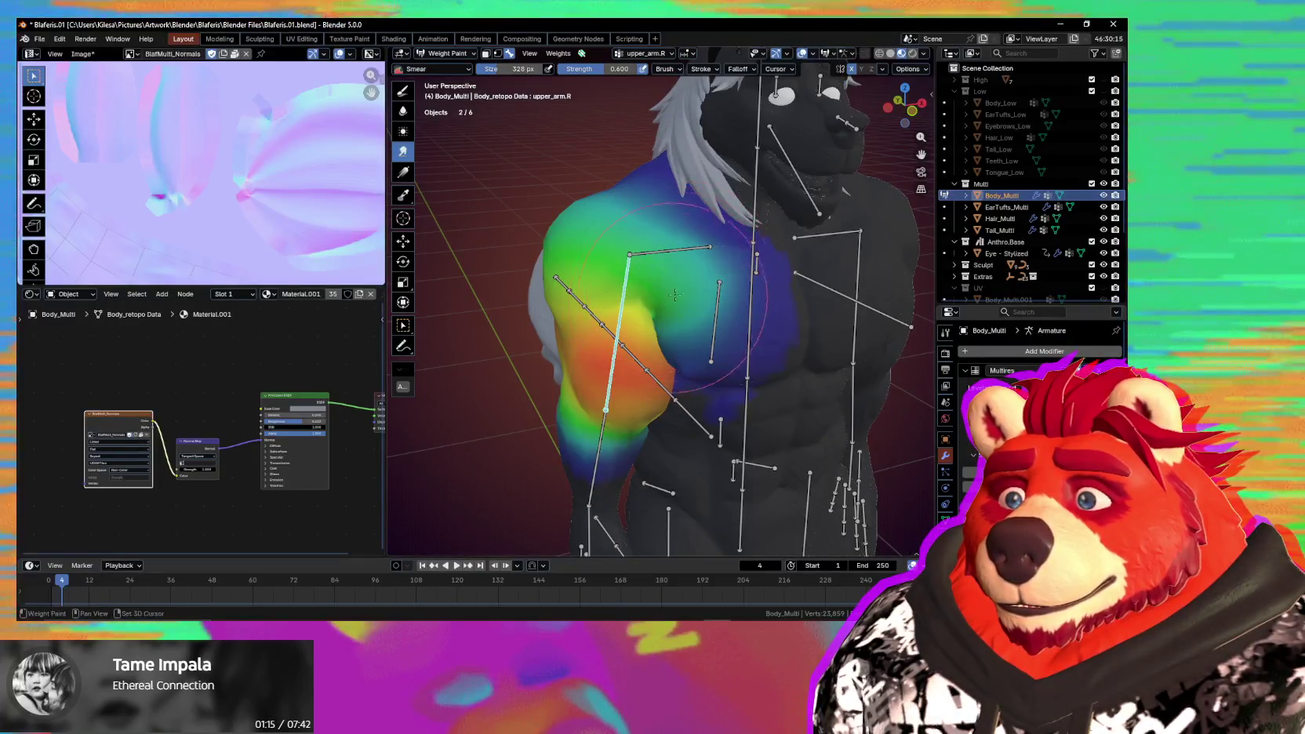
{"action": "key", "text": "shift+alt+z"}
{"action": "scroll", "coordinate": [665, 313], "scroll_direction": "down", "scroll_amount": 3}
{"action": "mouse_move", "coordinate": [665, 313]}
{"action": "middle_mouse_down"}
{"action": "mouse_move", "coordinate": [641, 366]}
{"action": "mouse_move", "coordinate": [683, 321]}
{"action": "mouse_move", "coordinate": [655, 362]}
{"action": "mouse_move", "coordinate": [714, 369]}
{"action": "middle_mouse_up"}
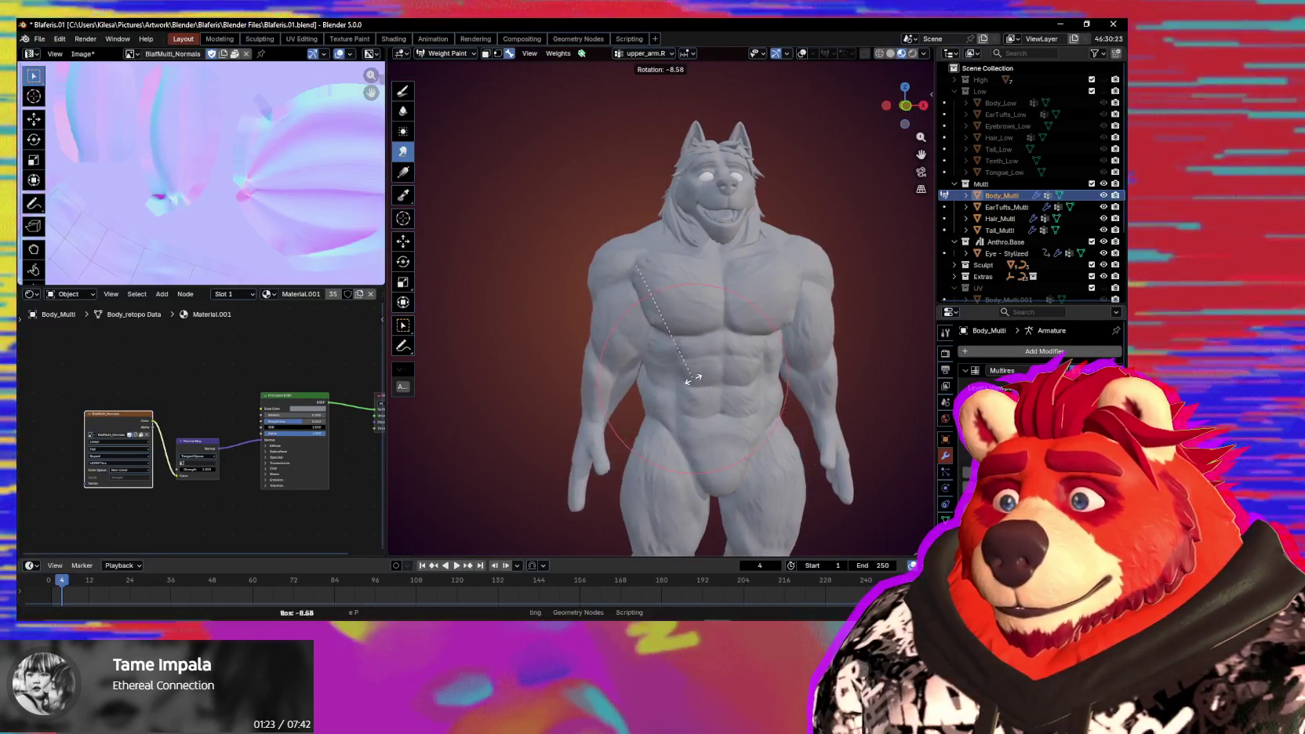
Rotate the right upper arm 7.79° around its Y axis, then a further 1.65°, viewed from the side.
{"action": "key", "text": "y"}
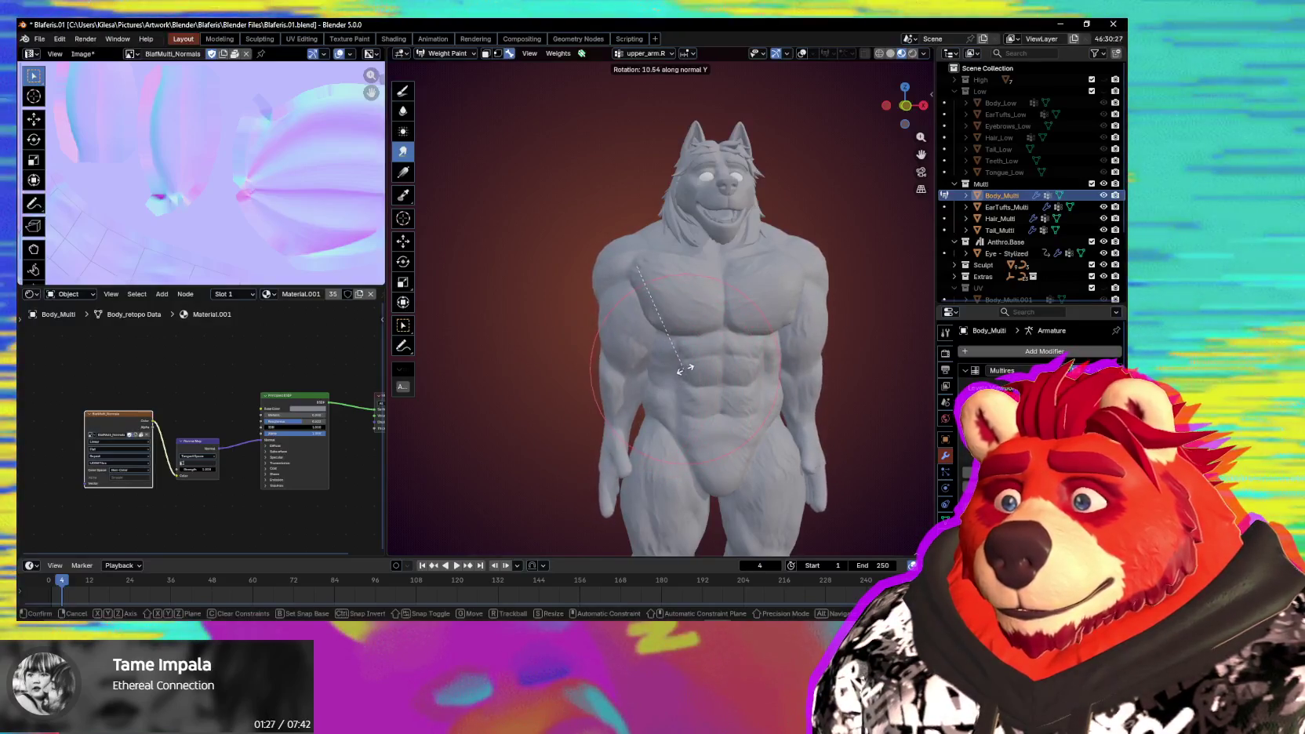
{"action": "left_click", "coordinate": [686, 366]}
{"action": "key", "text": "r"}
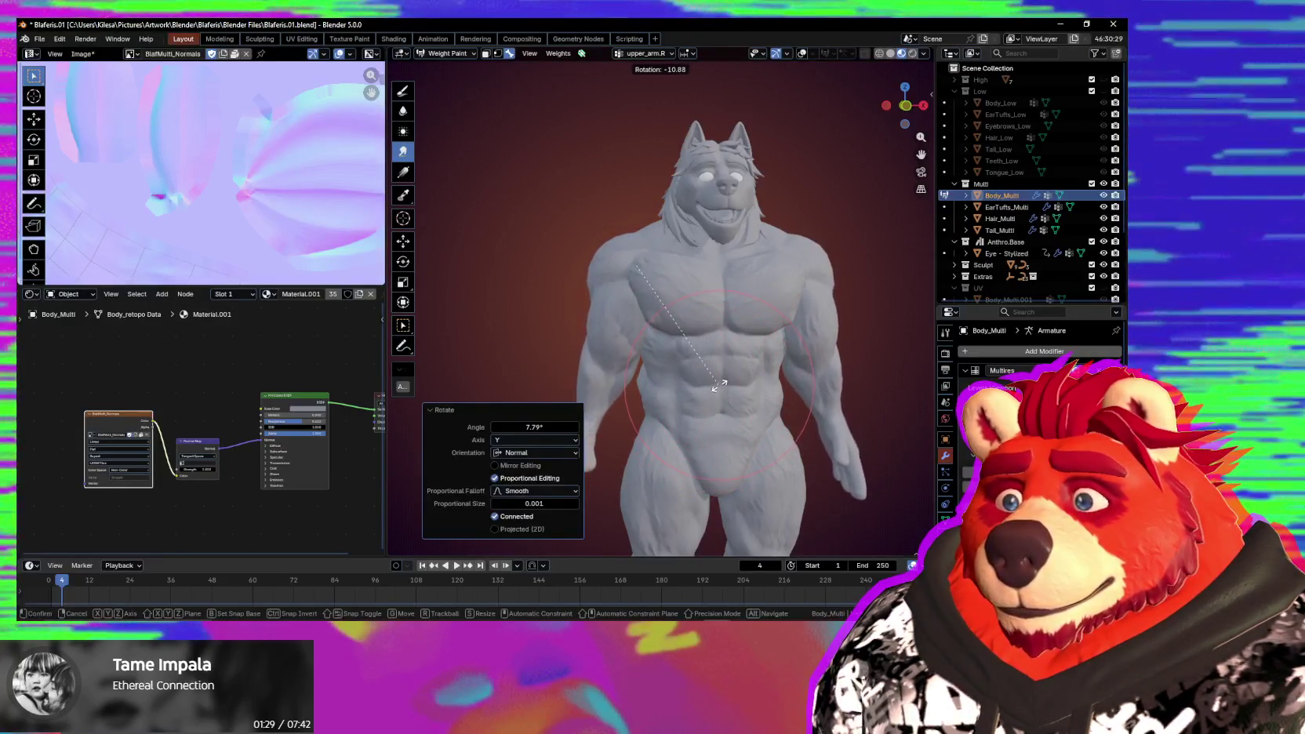
{"action": "mouse_move", "coordinate": [712, 347]}
{"action": "middle_mouse_down"}
{"action": "mouse_move", "coordinate": [609, 392]}
{"action": "mouse_move", "coordinate": [641, 414]}
{"action": "middle_mouse_up"}
{"action": "left_click", "coordinate": [746, 404]}
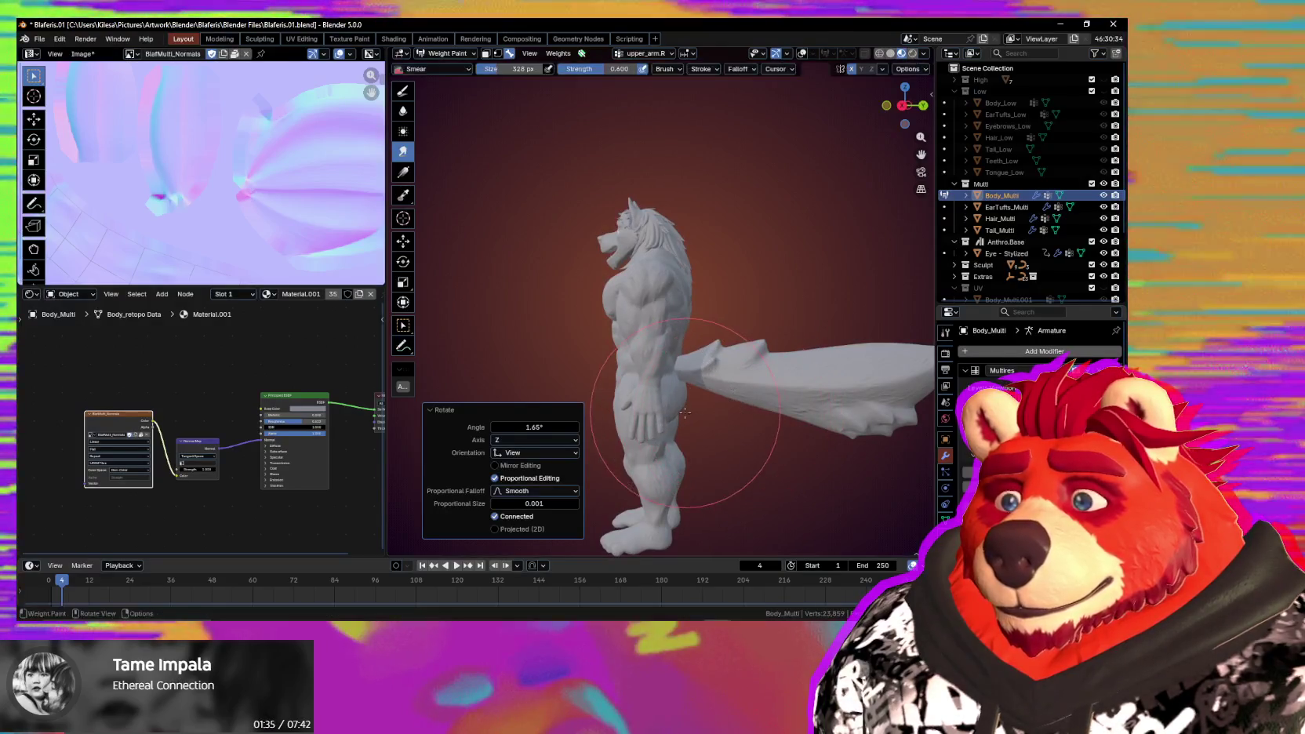
Toggle the overlays to inspect the shoulder mesh from the front and around the back.
{"action": "mouse_move", "coordinate": [746, 404]}
{"action": "middle_mouse_down"}
{"action": "mouse_move", "coordinate": [756, 392]}
{"action": "mouse_move", "coordinate": [729, 352]}
{"action": "middle_mouse_up"}
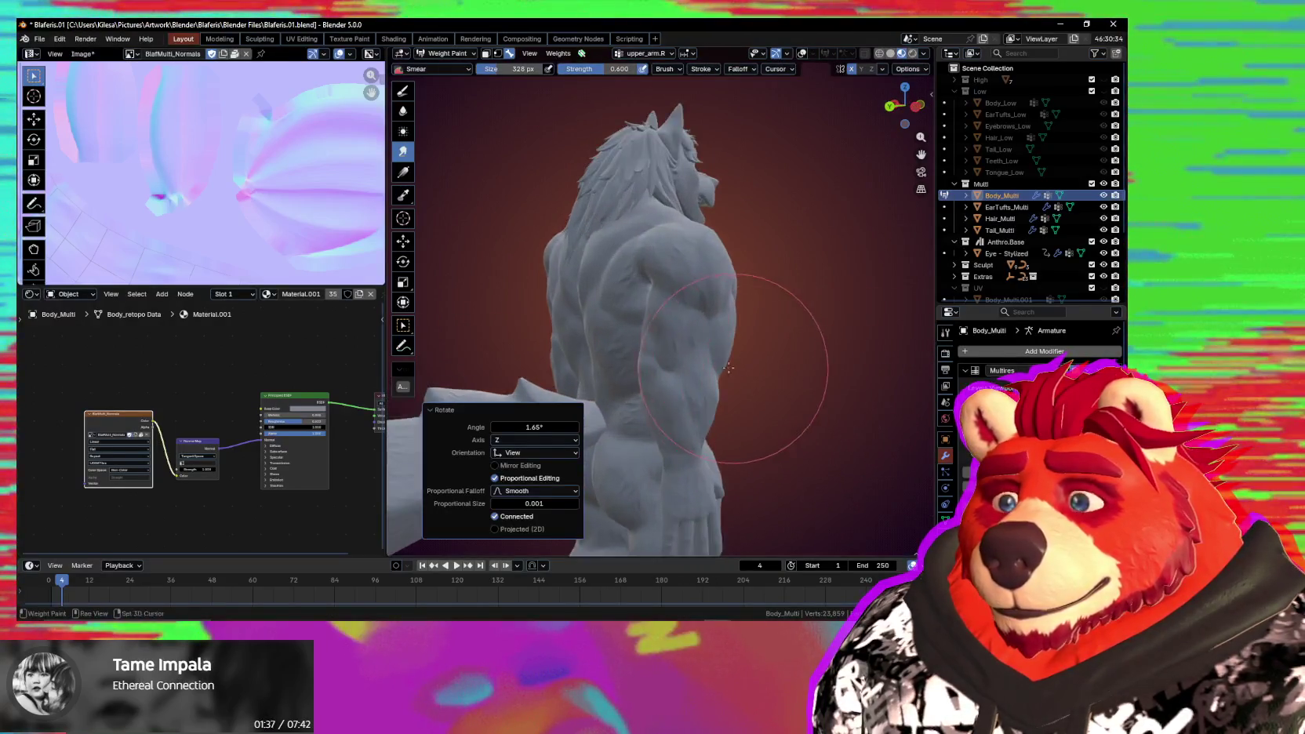
{"action": "scroll", "coordinate": [706, 320], "scroll_direction": "up", "scroll_amount": 5}
{"action": "key", "text": "shift+alt+z"}
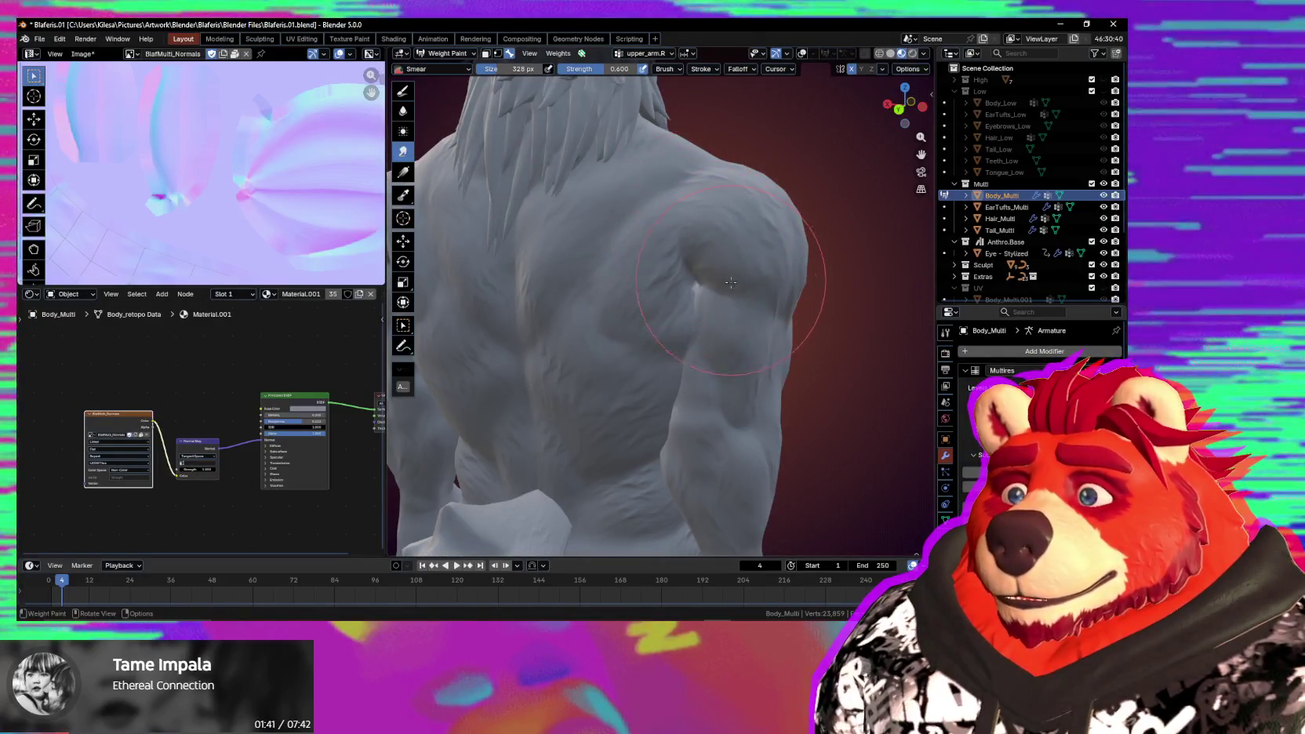
{"action": "key", "text": "shift+alt+z"}
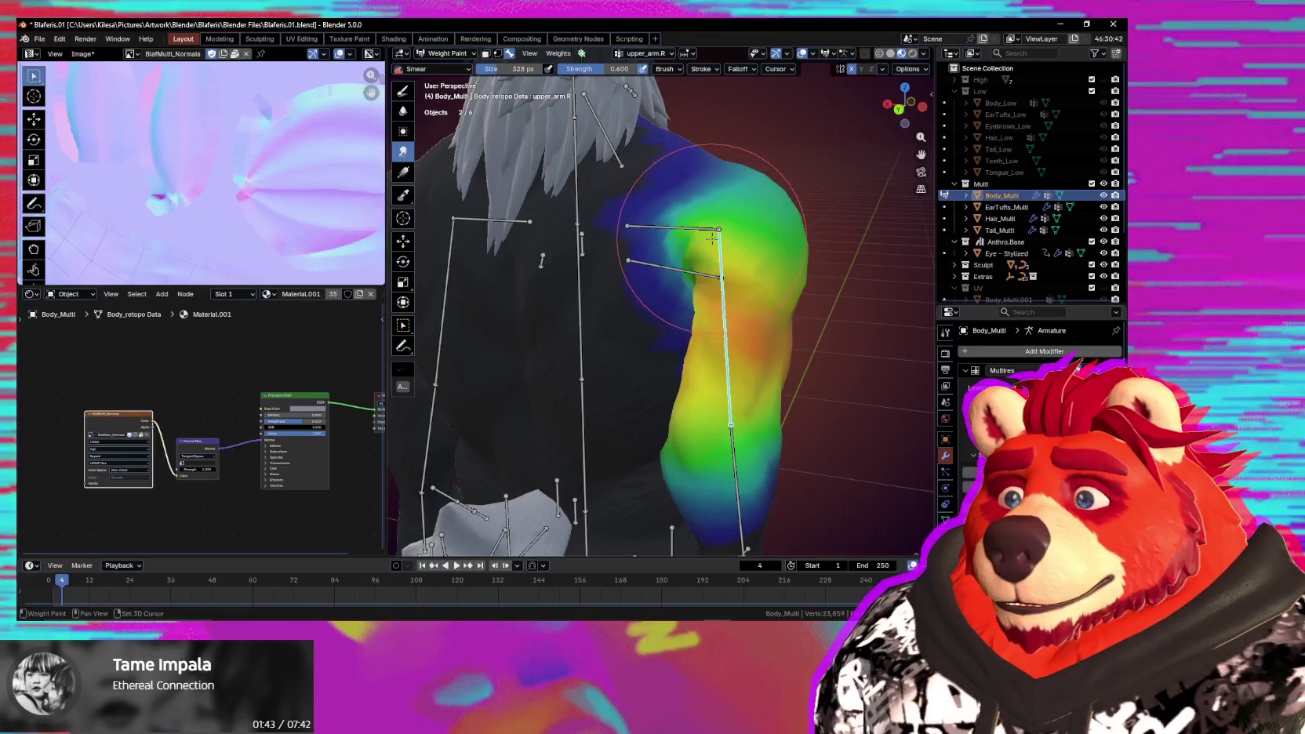
{"action": "key", "text": "shift+alt+z"}
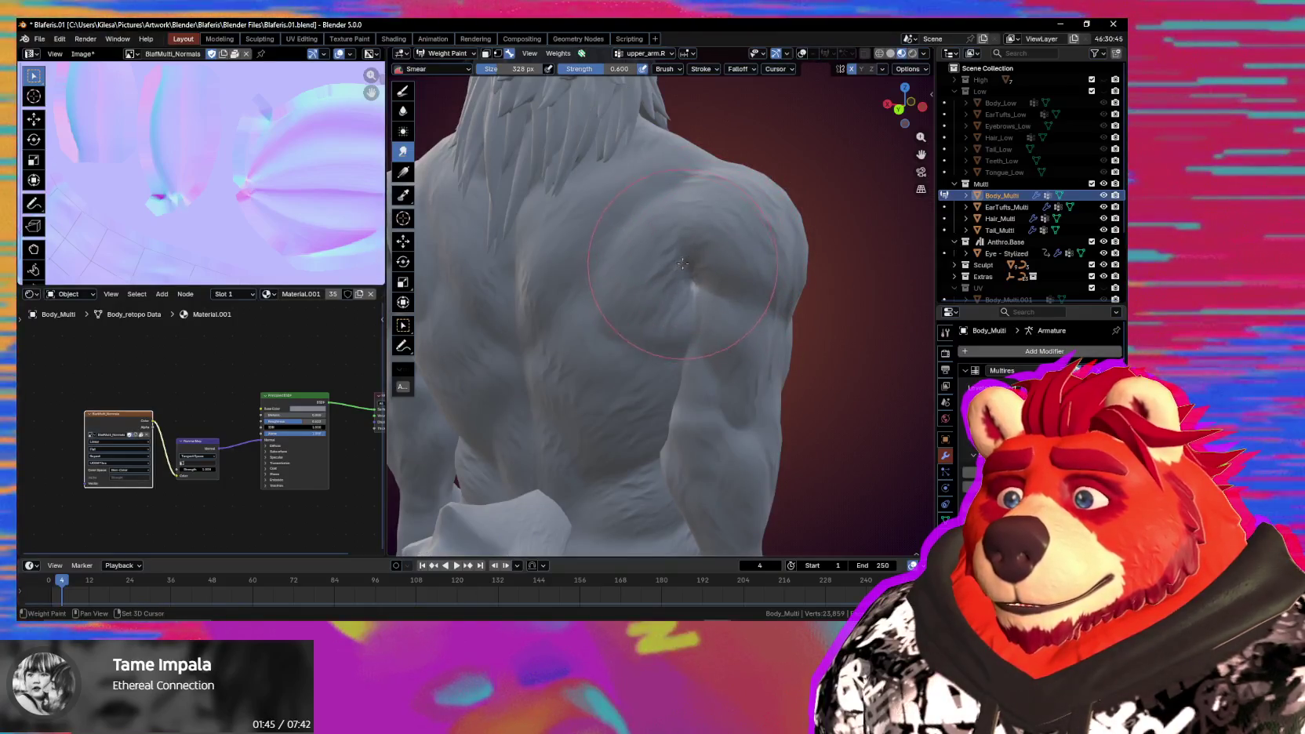
{"action": "middle_click_drag", "start_coordinate": [670, 272], "coordinate": [705, 310]}
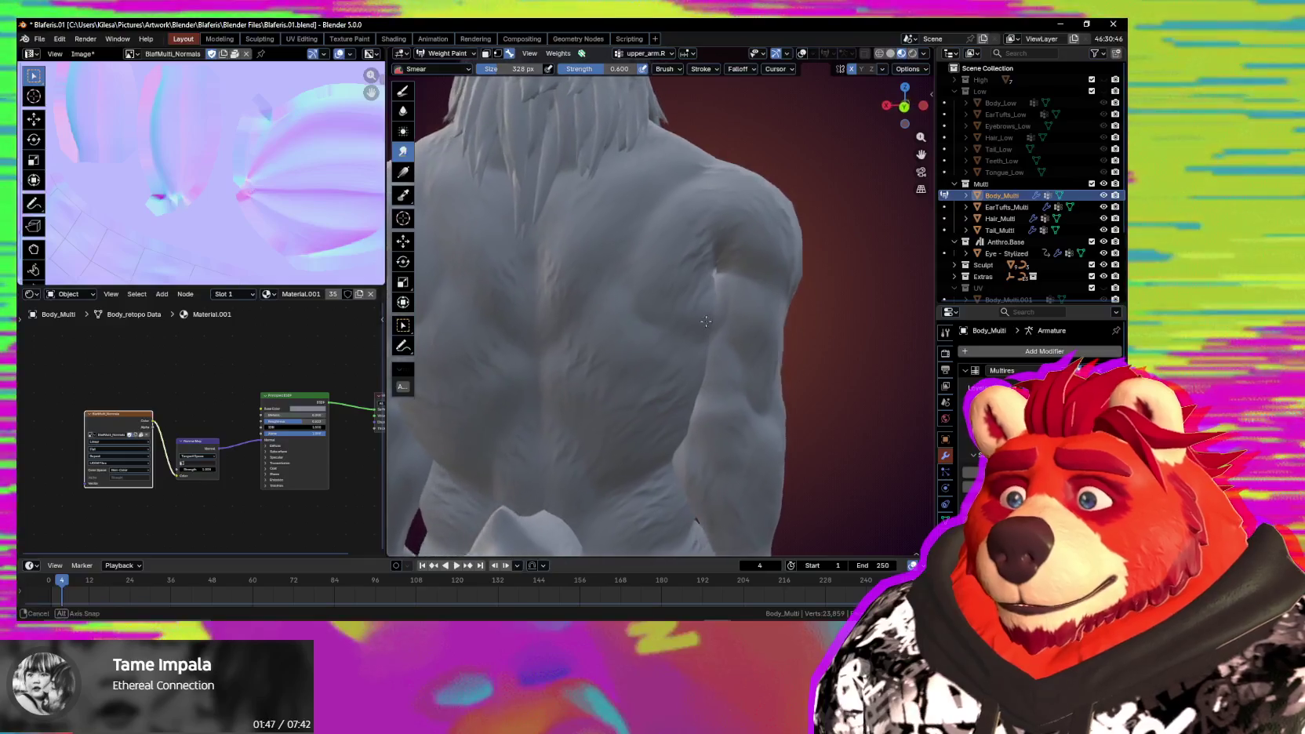
{"action": "scroll", "coordinate": [705, 311], "scroll_direction": "down", "scroll_amount": 4}
Smear the upper_arm.R weights across the back of the shoulder and start raising the arm toward T-pose.
{"action": "key", "text": "shift+alt+z"}
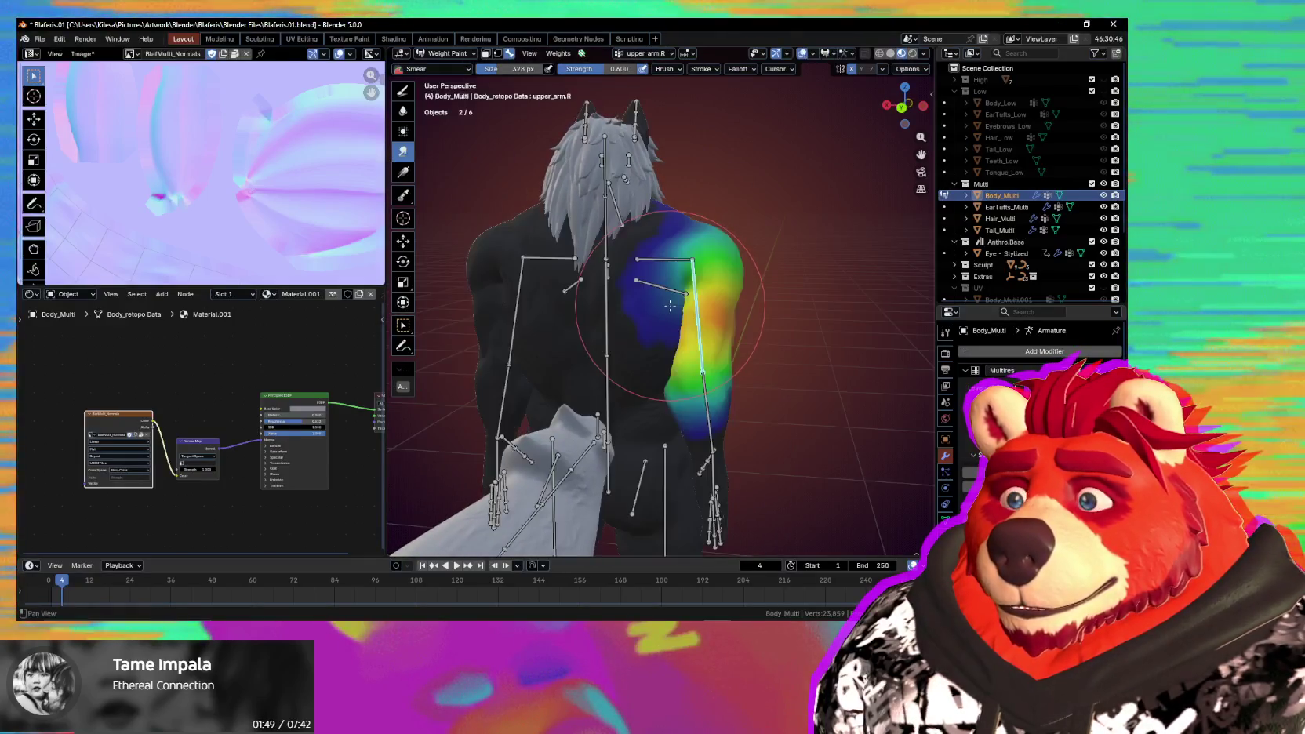
{"action": "left_click_drag", "start_coordinate": [670, 306], "coordinate": [660, 313]}
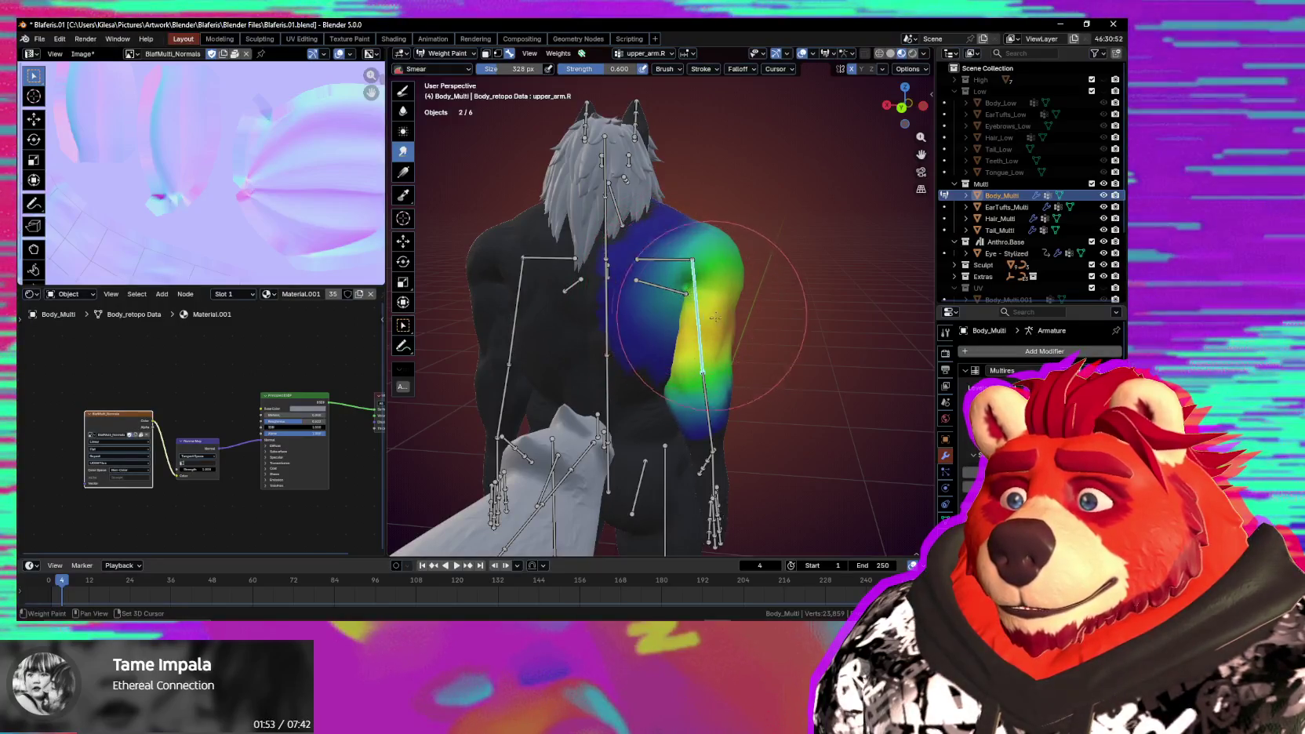
{"action": "key", "text": "shift+alt+z"}
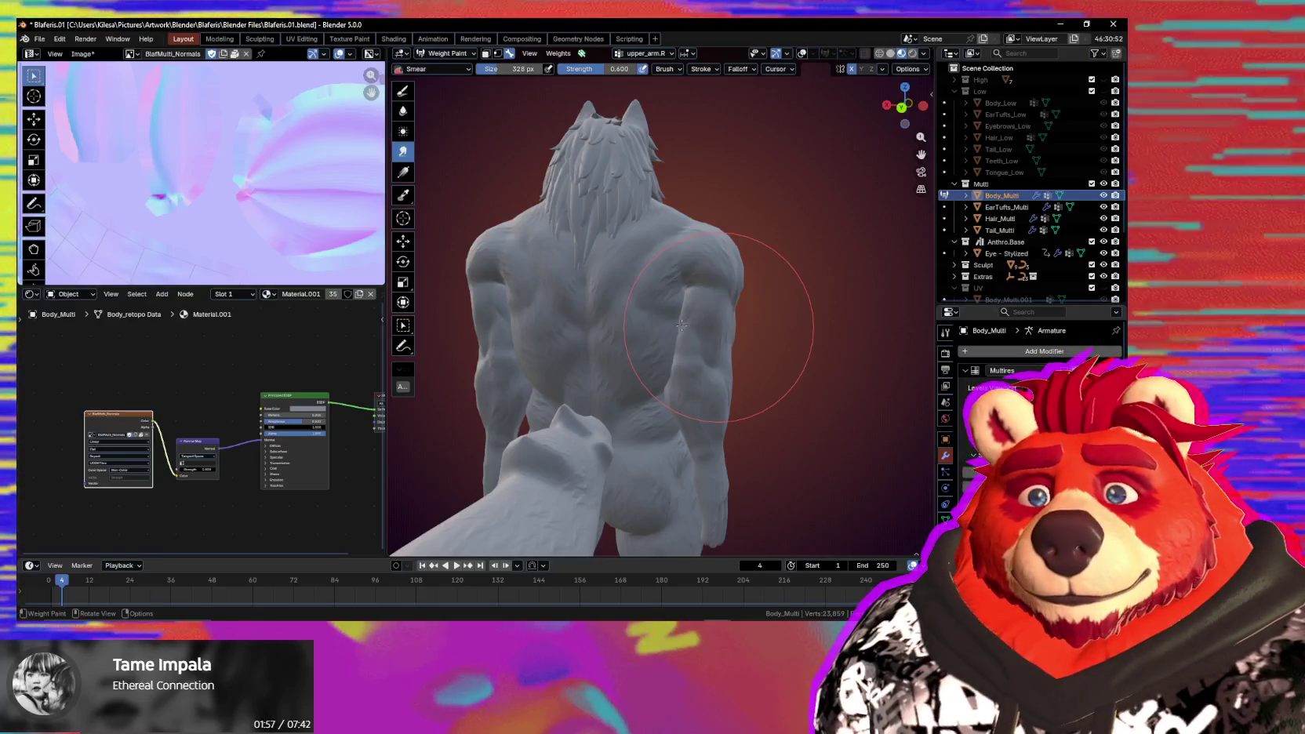
{"action": "mouse_move", "coordinate": [705, 332]}
{"action": "middle_mouse_down"}
{"action": "mouse_move", "coordinate": [670, 380]}
{"action": "mouse_move", "coordinate": [768, 378]}
{"action": "middle_mouse_up"}
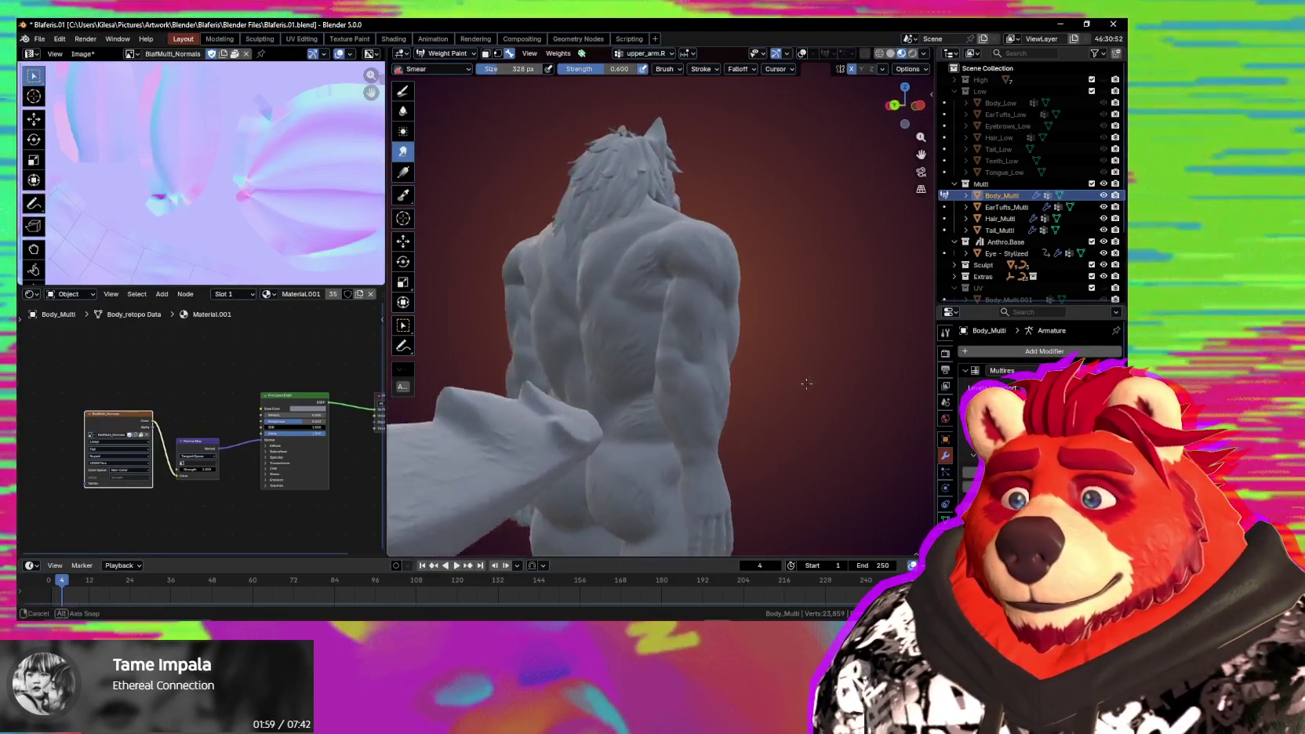
{"action": "key", "text": "r"}
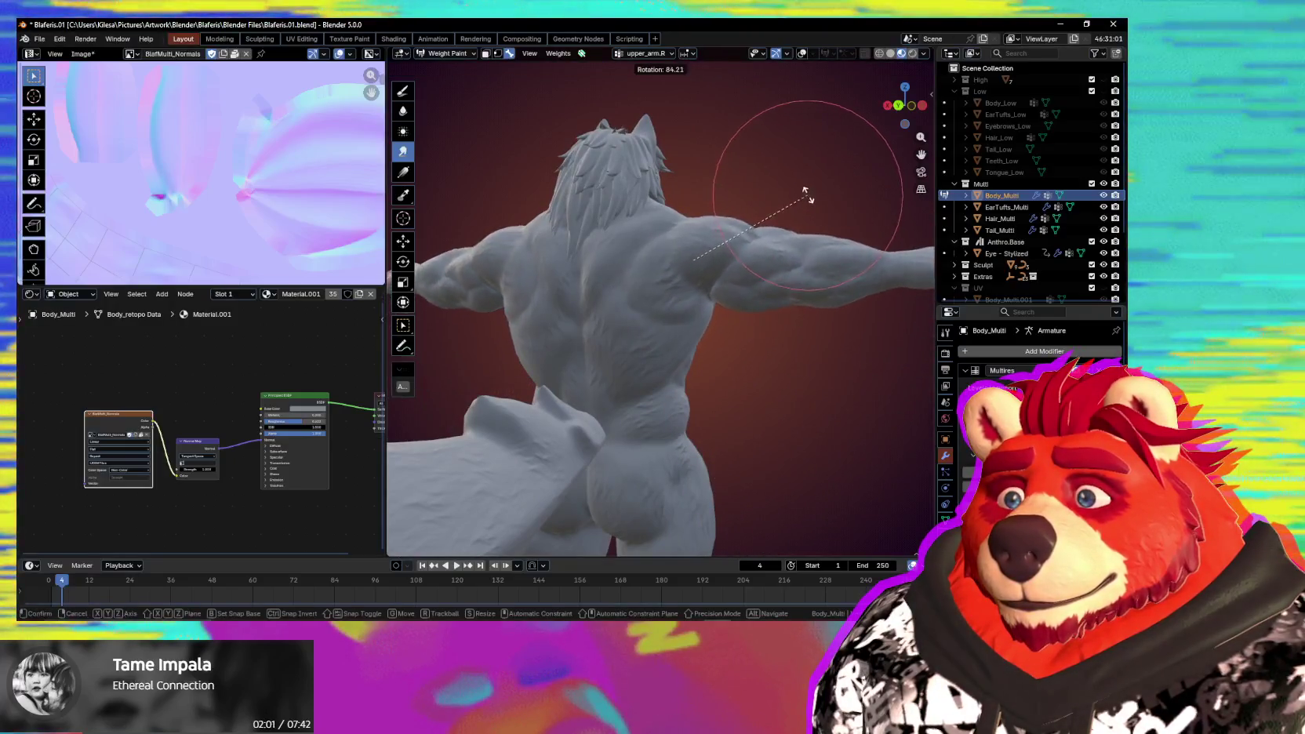
Rotate the right upper arm back into T-pose with a -76.3° rotation.
{"action": "left_click", "coordinate": [791, 221]}
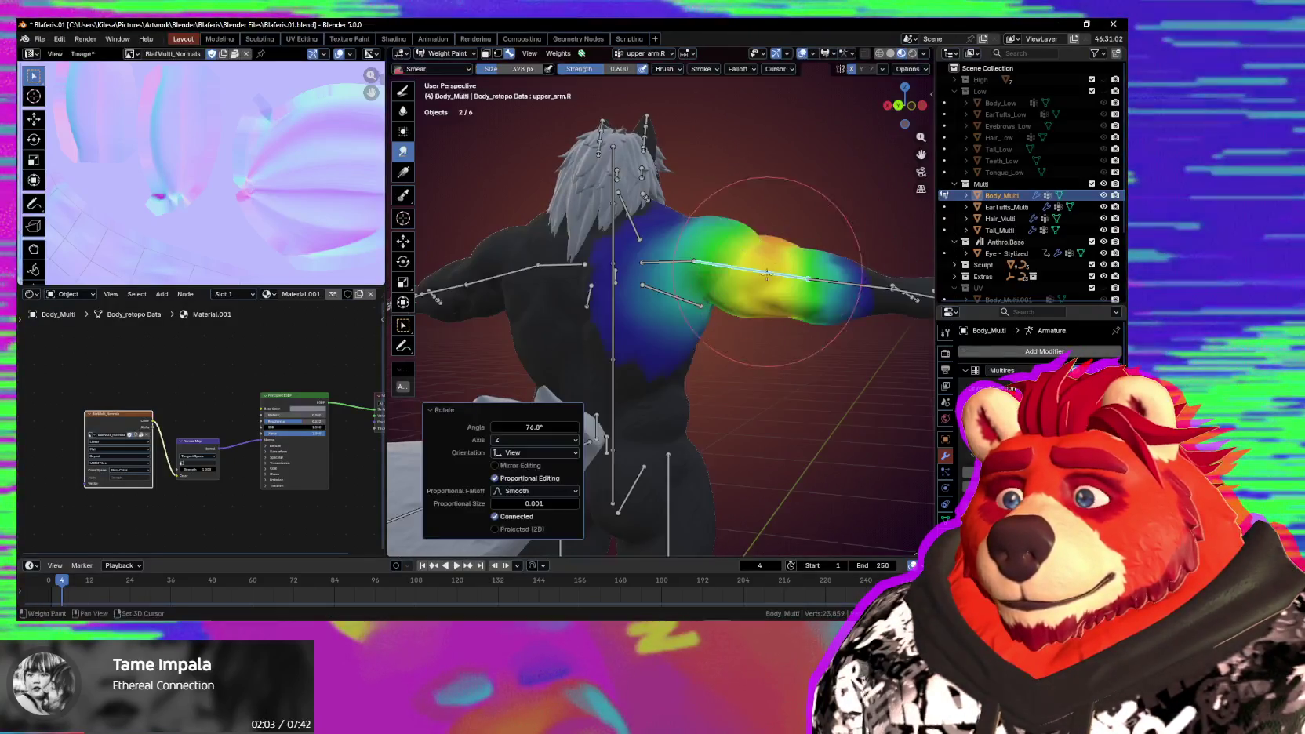
{"action": "scroll", "coordinate": [712, 301], "scroll_direction": "up", "scroll_amount": 3}
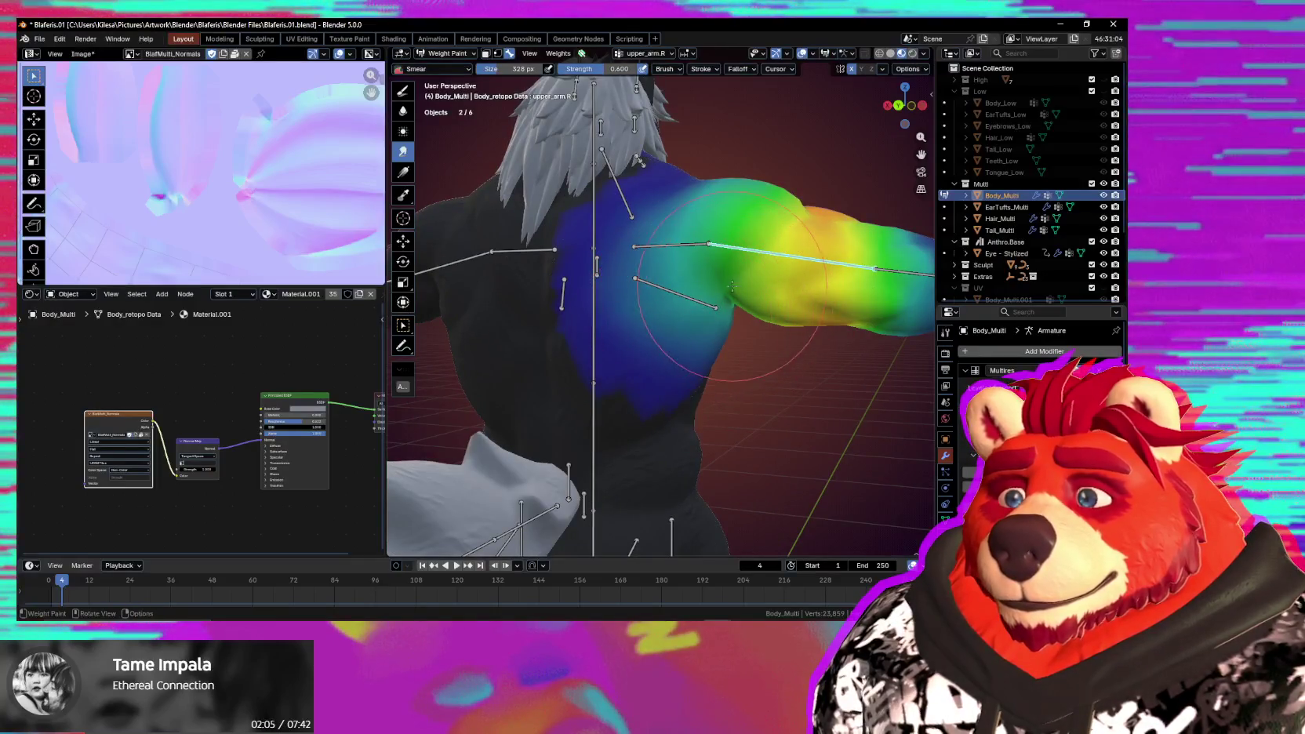
{"action": "key", "text": "r"}
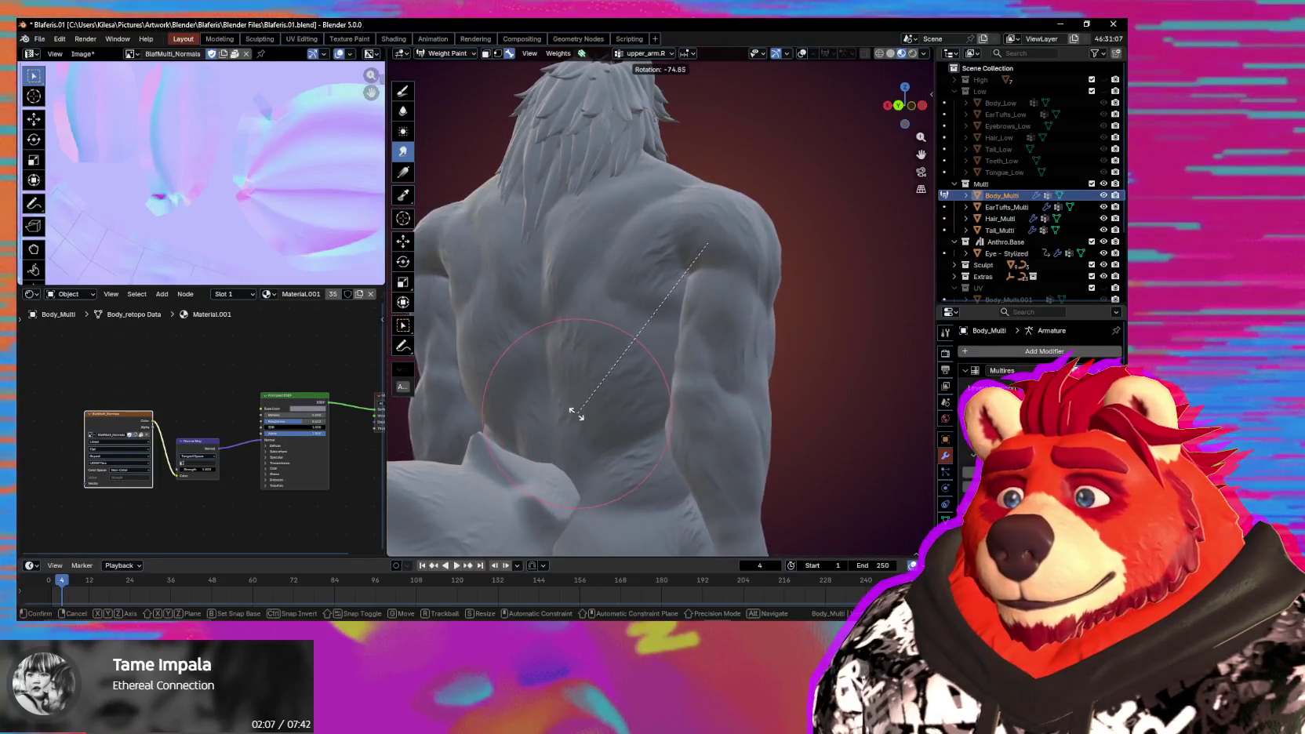
{"action": "left_click", "coordinate": [576, 413]}
{"action": "middle_click_drag", "start_coordinate": [596, 411], "coordinate": [824, 270]}
{"action": "key", "text": "r"}
{"action": "middle_click_drag", "start_coordinate": [766, 381], "coordinate": [646, 394], "text": "alt"}
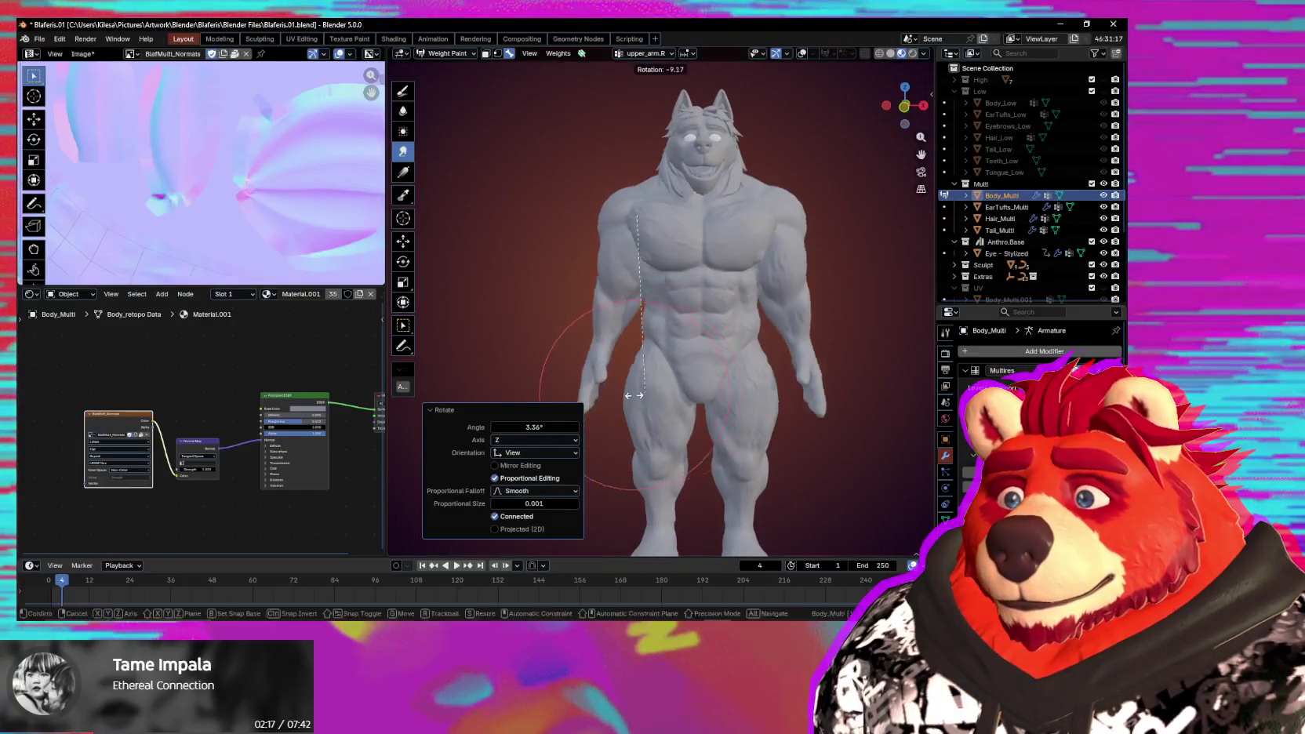
{"action": "left_click", "coordinate": [470, 292]}
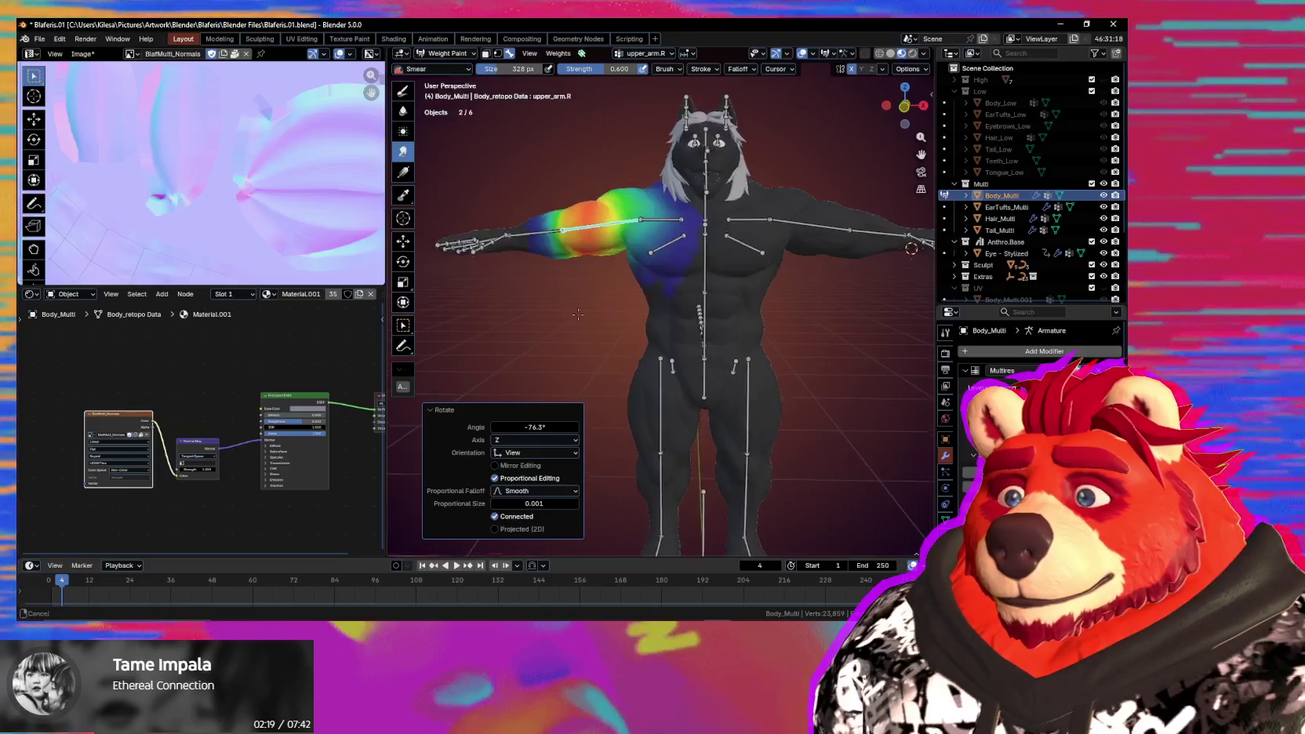
Zoom onto the right shoulder and make shoulder.R the active weight group.
{"action": "scroll", "coordinate": [576, 312], "scroll_direction": "up", "scroll_amount": 3}
{"action": "scroll", "coordinate": [597, 422], "scroll_direction": "up", "scroll_amount": 2}
{"action": "middle_click_drag", "start_coordinate": [612, 422], "coordinate": [708, 320]}
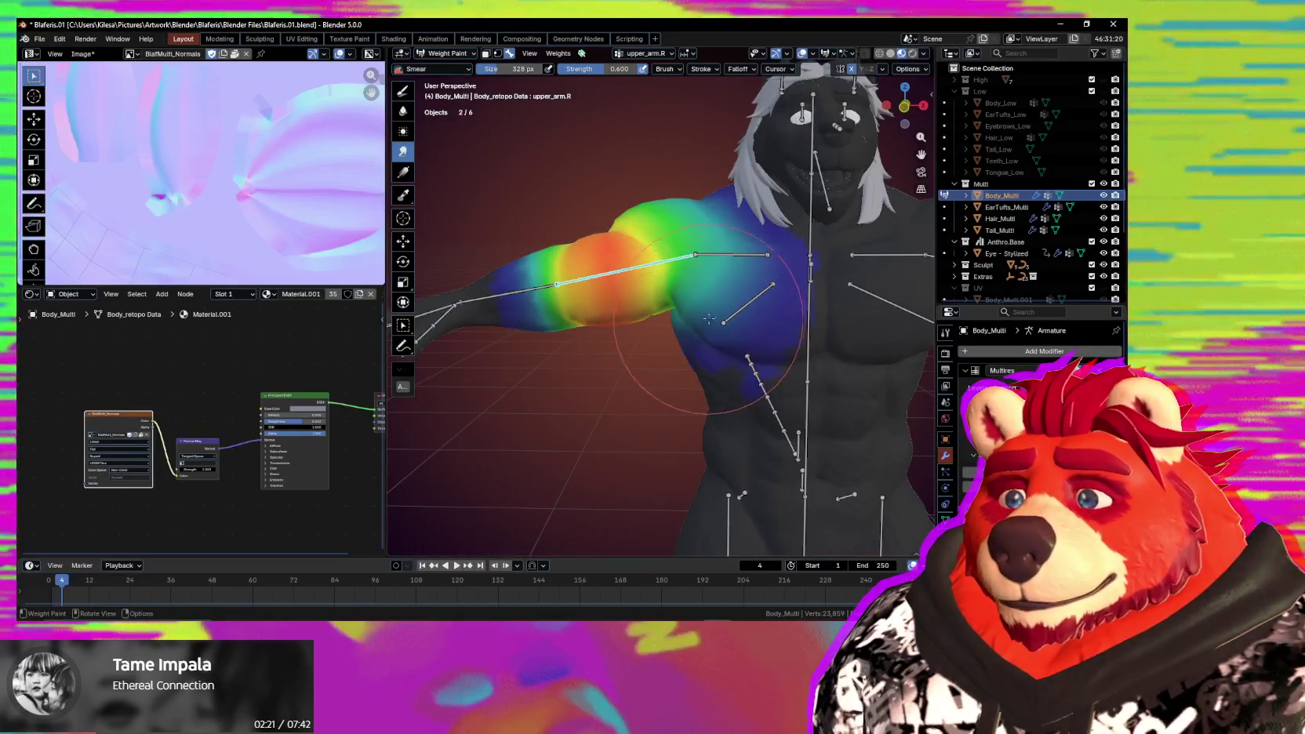
{"action": "scroll", "coordinate": [744, 298], "scroll_direction": "up", "scroll_amount": 1}
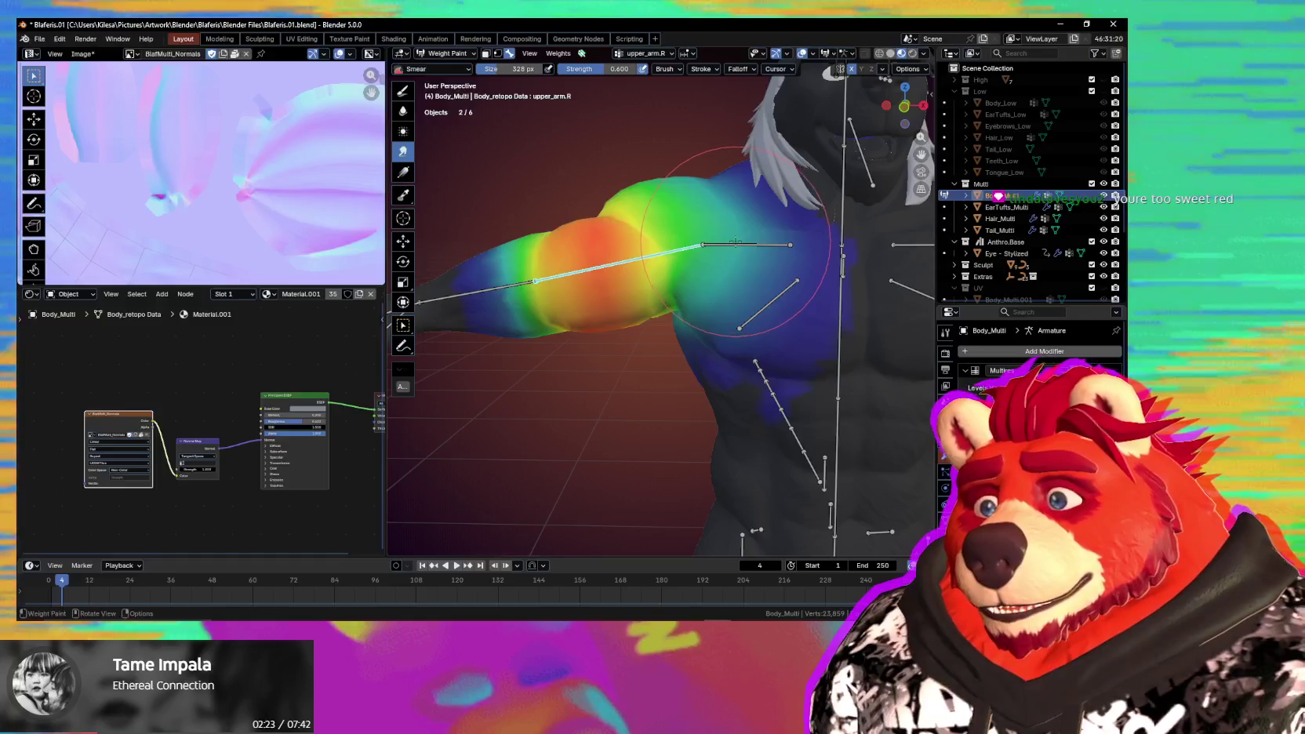
{"action": "left_click", "coordinate": [736, 243], "text": "ctrl"}
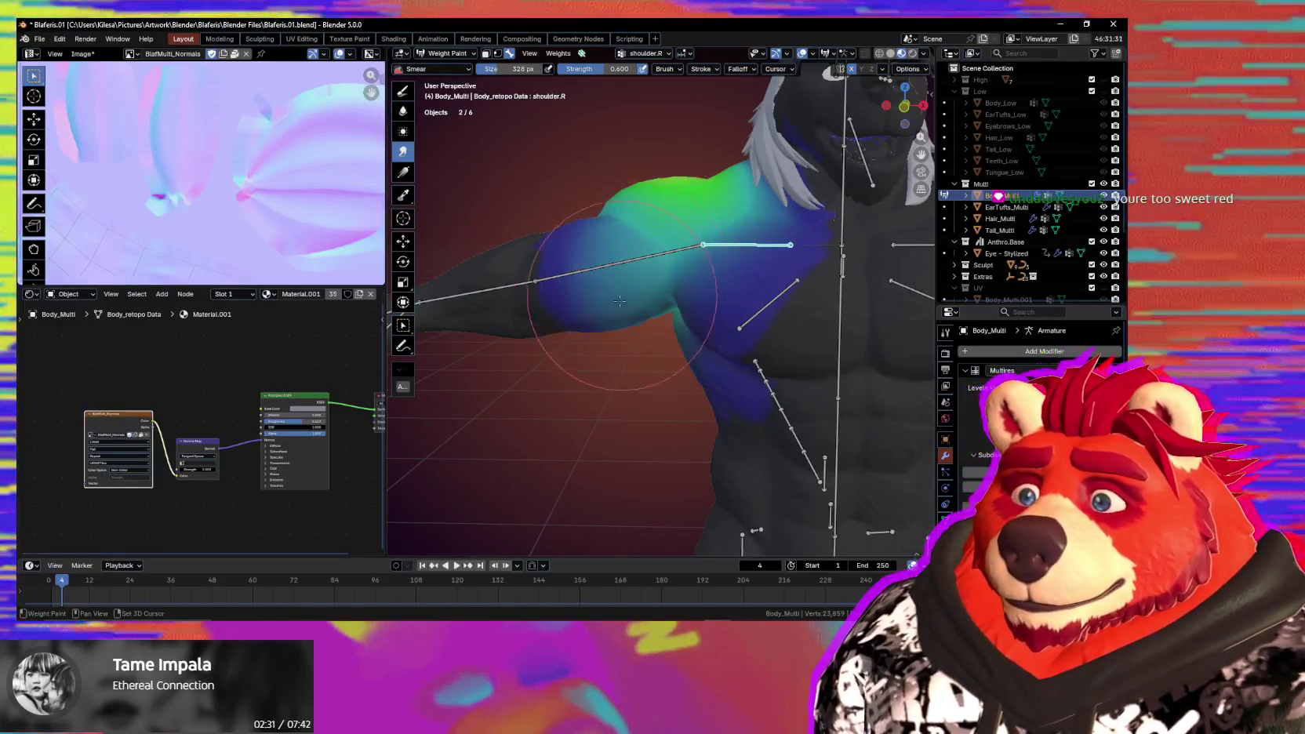
Smear the shoulder.R weights outward over the upper arm in two strokes, then activate upper_arm.R.
{"action": "middle_click_drag", "start_coordinate": [603, 268], "coordinate": [662, 270]}
{"action": "left_click_drag", "start_coordinate": [642, 294], "coordinate": [647, 294]}
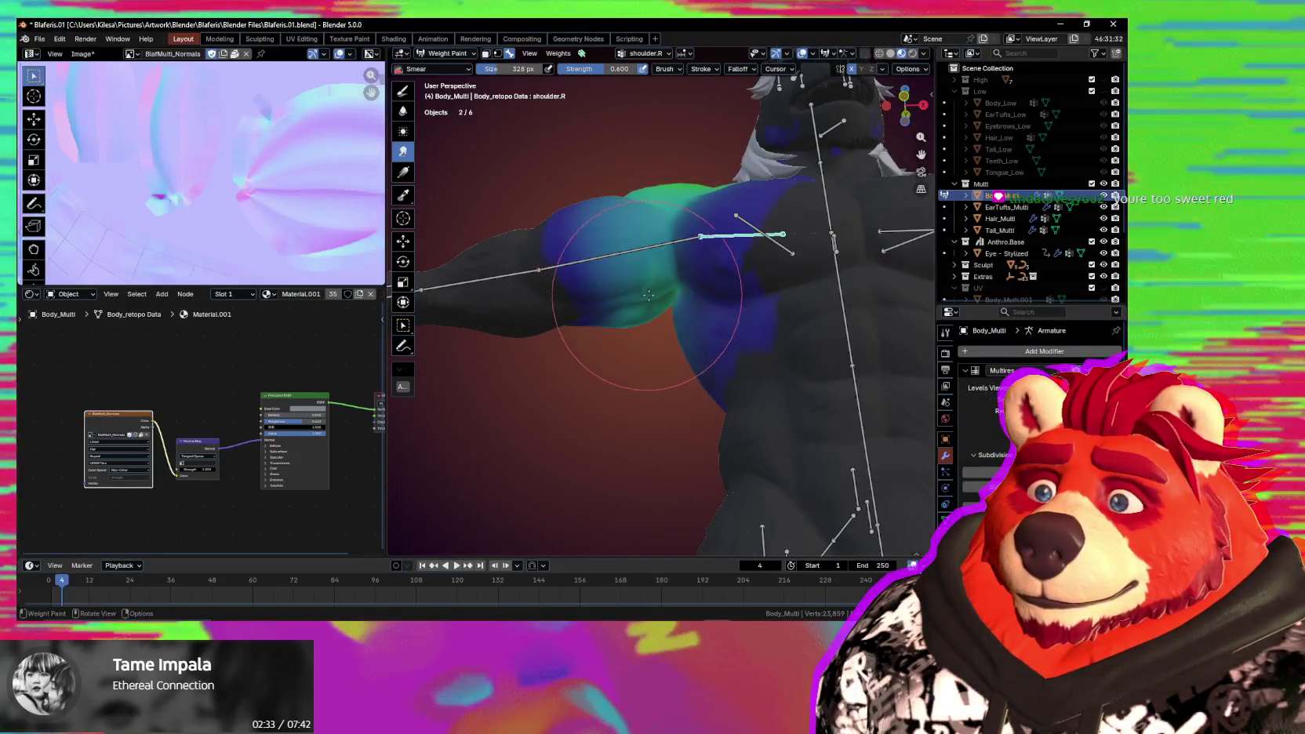
{"action": "mouse_move", "coordinate": [669, 302]}
{"action": "middle_mouse_down", "text": "shift"}
{"action": "mouse_move", "coordinate": [673, 355]}
{"action": "mouse_move", "coordinate": [879, 358]}
{"action": "middle_mouse_up", "text": "shift"}
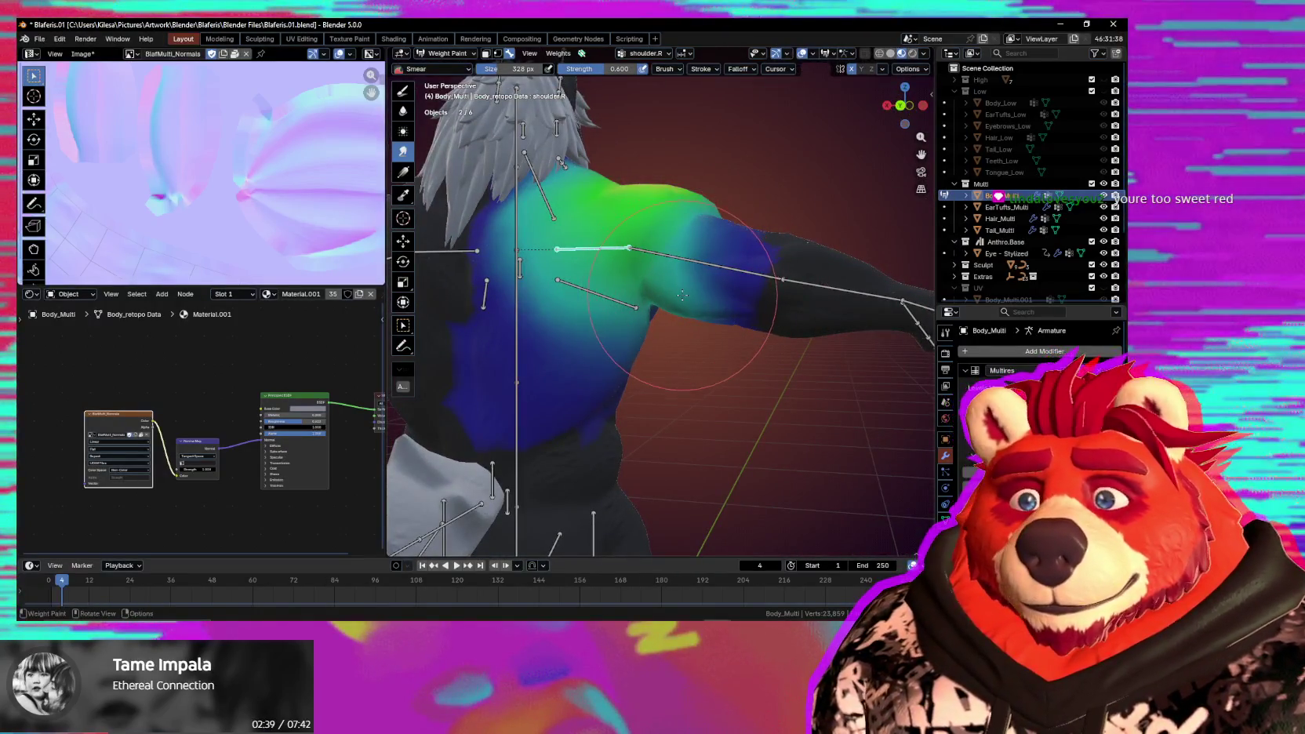
{"action": "middle_click_drag", "start_coordinate": [688, 295], "coordinate": [695, 293]}
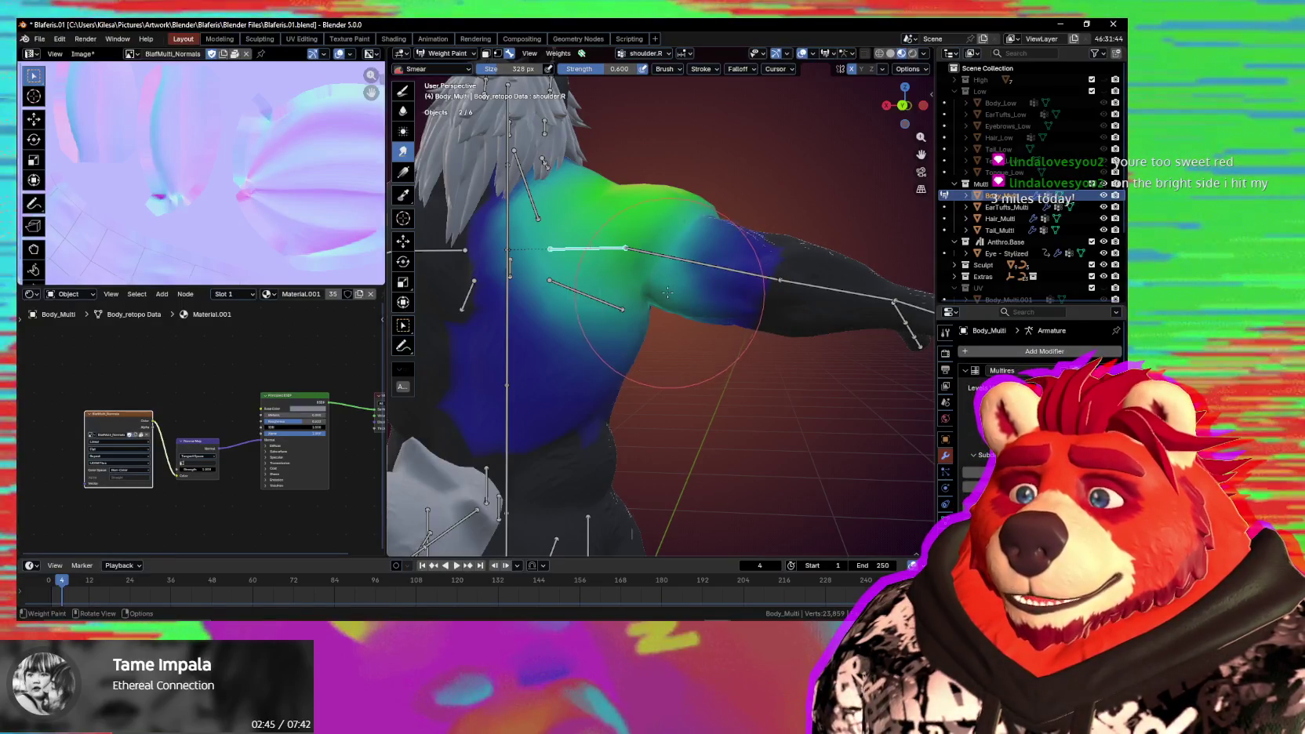
{"action": "left_click_drag", "start_coordinate": [647, 272], "coordinate": [726, 275]}
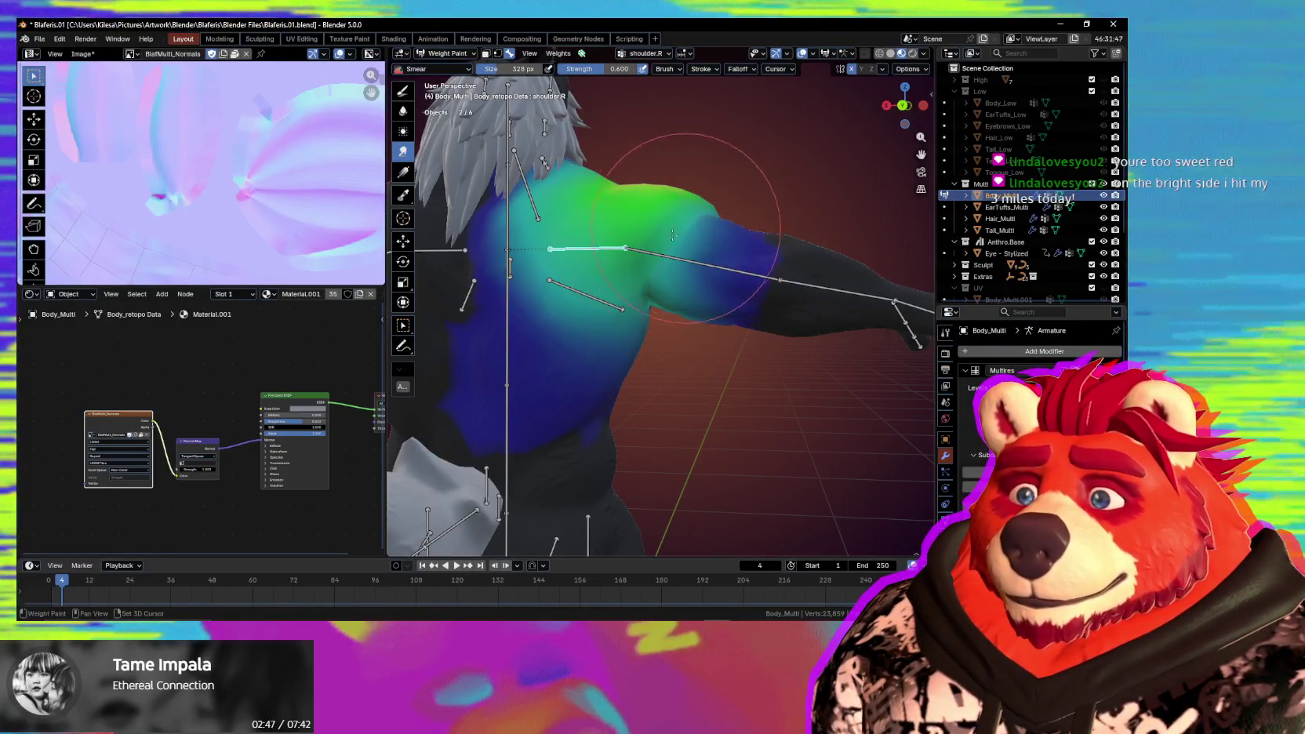
{"action": "left_click", "coordinate": [727, 274], "text": "ctrl"}
{"action": "middle_click_drag", "start_coordinate": [727, 275], "coordinate": [720, 392]}
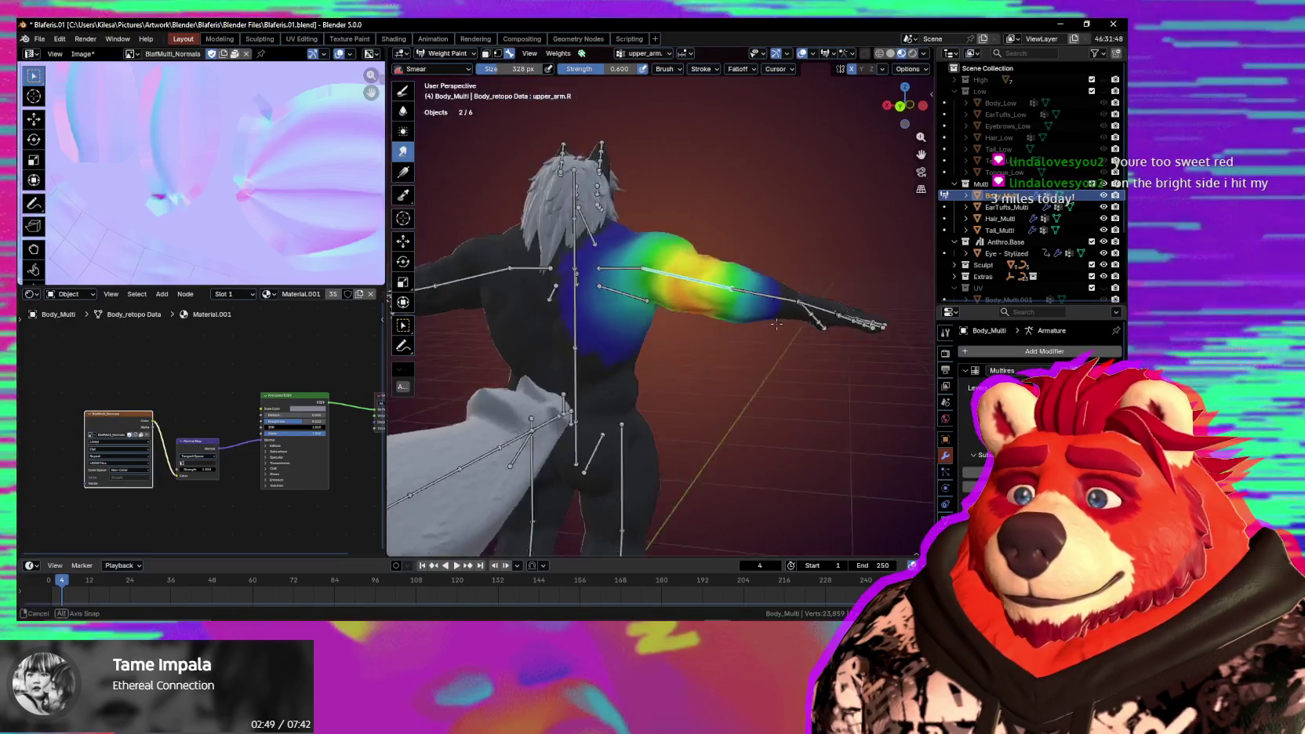
Test-rotate the right upper arm, cancelling two attempts before confirming a new pose.
{"action": "key", "text": "r"}
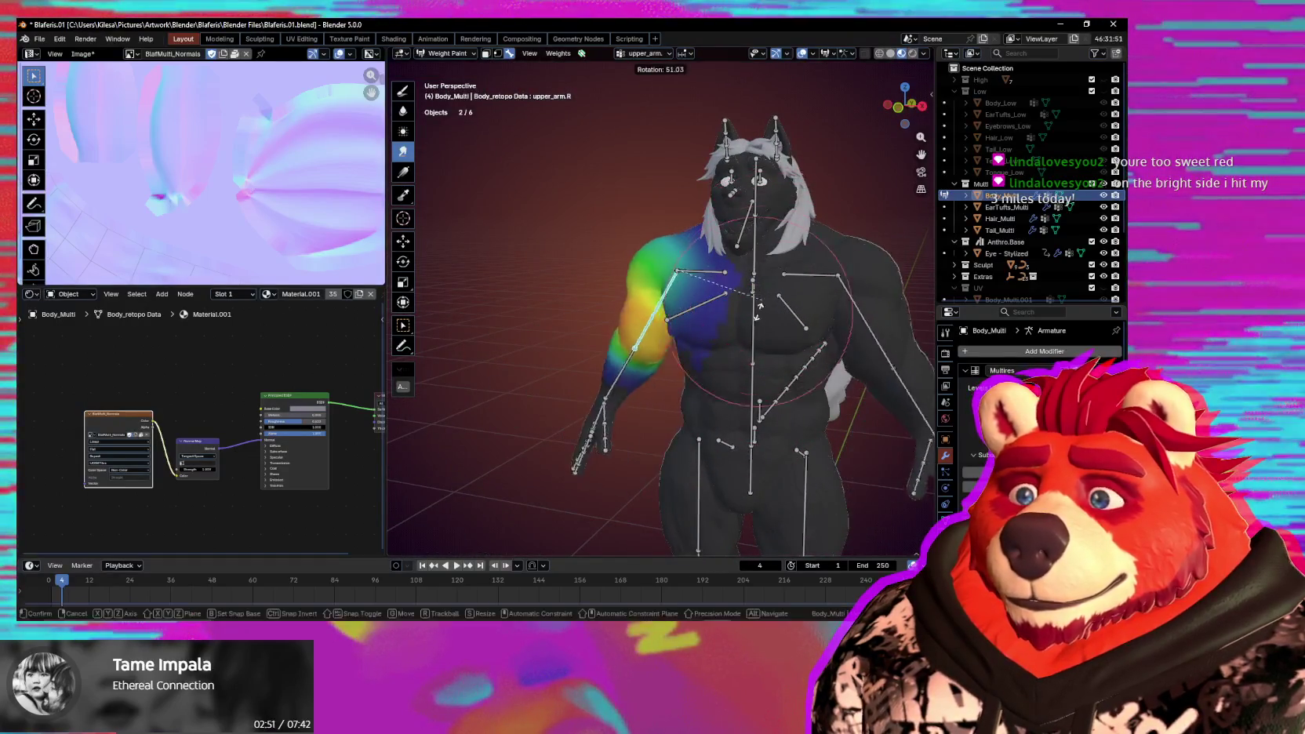
{"action": "left_click", "coordinate": [770, 269]}
{"action": "key", "text": "shift+alt+z"}
{"action": "mouse_move", "coordinate": [770, 269]}
{"action": "middle_mouse_down"}
{"action": "mouse_move", "coordinate": [699, 370]}
{"action": "mouse_move", "coordinate": [800, 318]}
{"action": "middle_mouse_up"}
{"action": "key", "text": "r"}
{"action": "key", "text": "Escape"}
{"action": "key", "text": "r"}
{"action": "key", "text": "x"}
{"action": "key", "text": "x"}
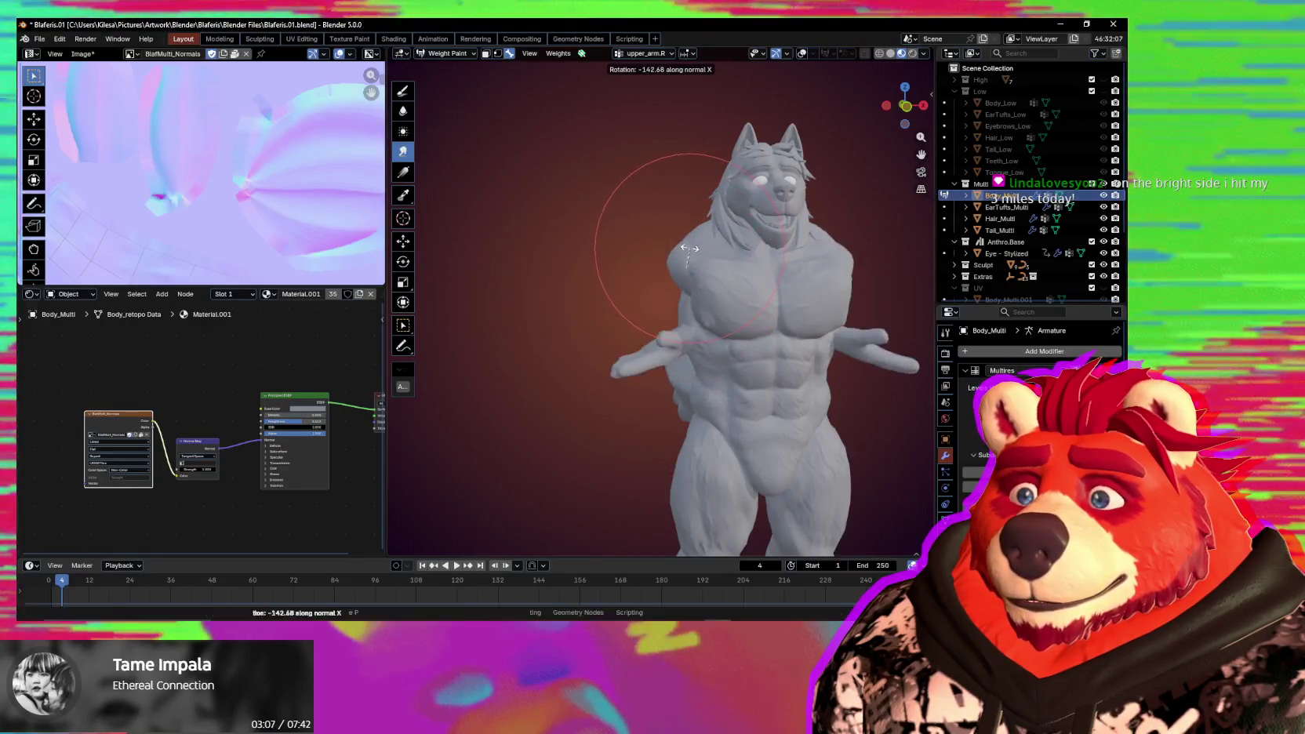
{"action": "key", "text": "Escape"}
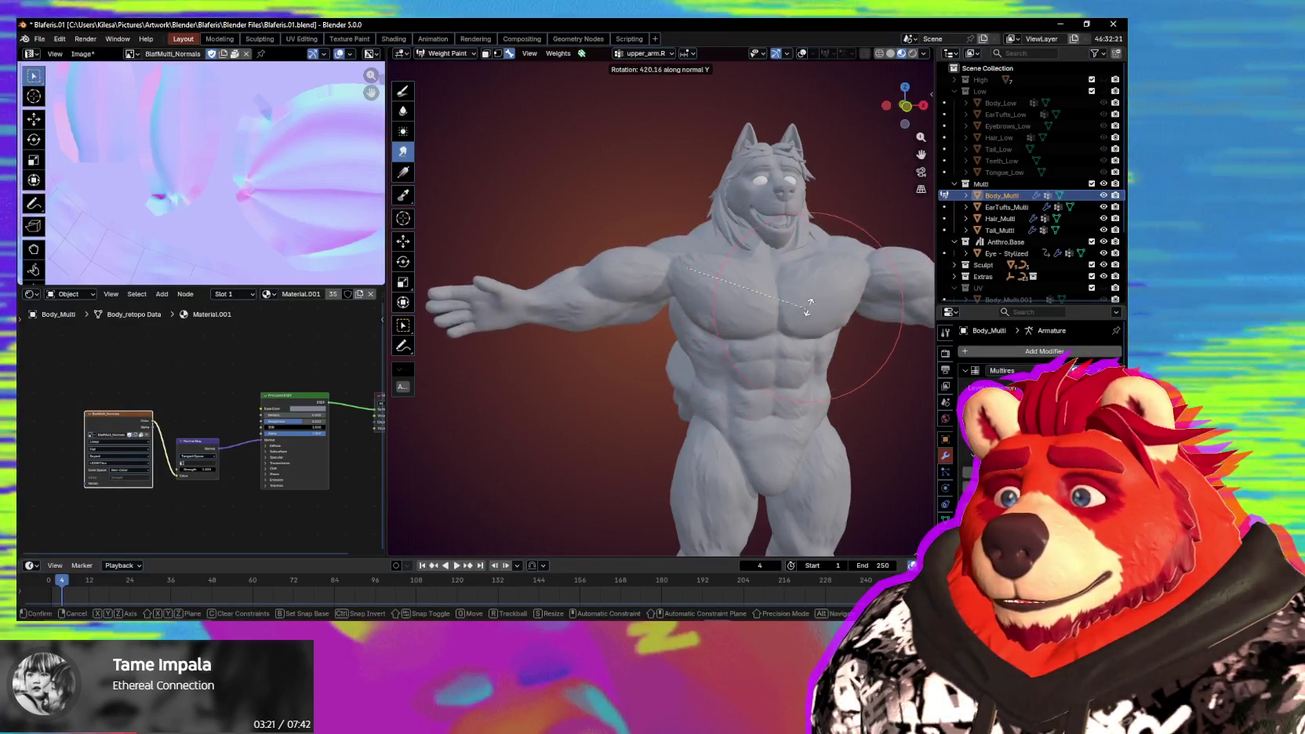
{"action": "left_click", "coordinate": [819, 298]}
Toggle the weight overlays to inspect the posed arm's deformation from several angles.
{"action": "mouse_move", "coordinate": [819, 299]}
{"action": "middle_mouse_down"}
{"action": "mouse_move", "coordinate": [711, 293]}
{"action": "mouse_move", "coordinate": [675, 337]}
{"action": "middle_mouse_up"}
{"action": "key", "text": "shift+alt+z"}
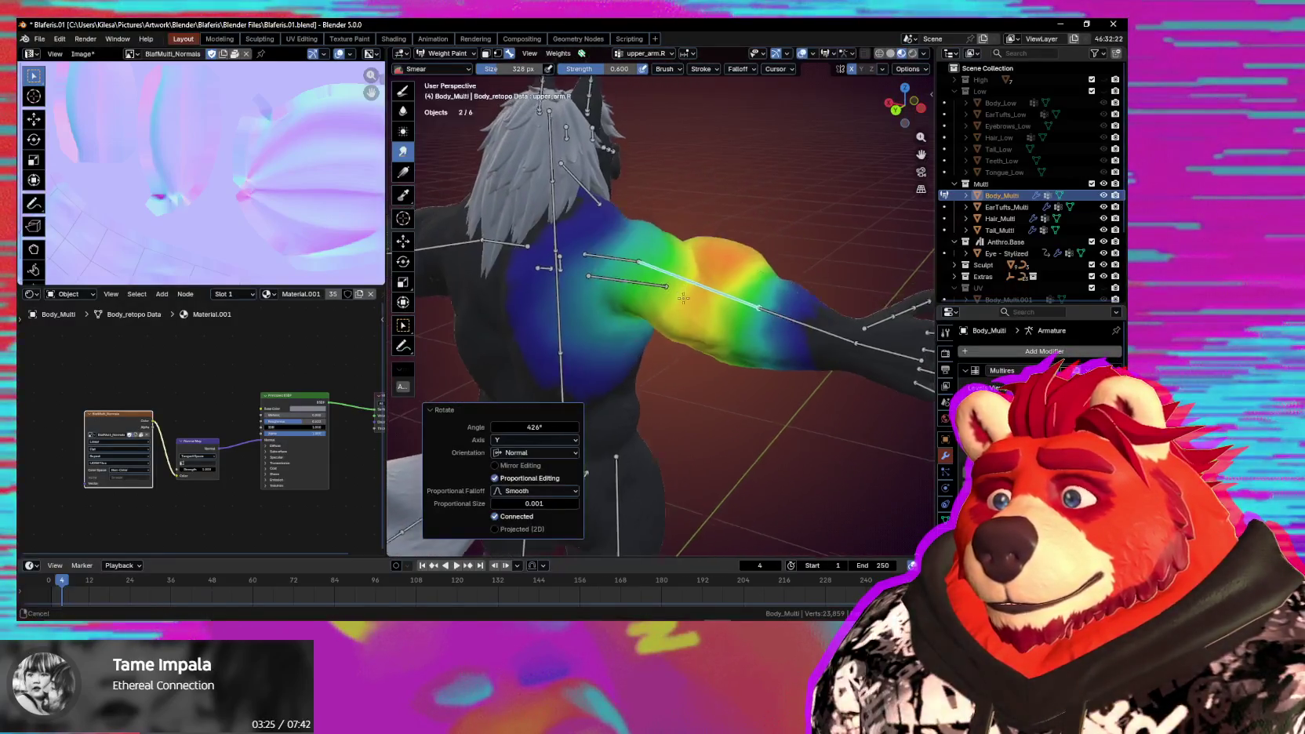
{"action": "scroll", "coordinate": [670, 346], "scroll_direction": "up", "scroll_amount": 3}
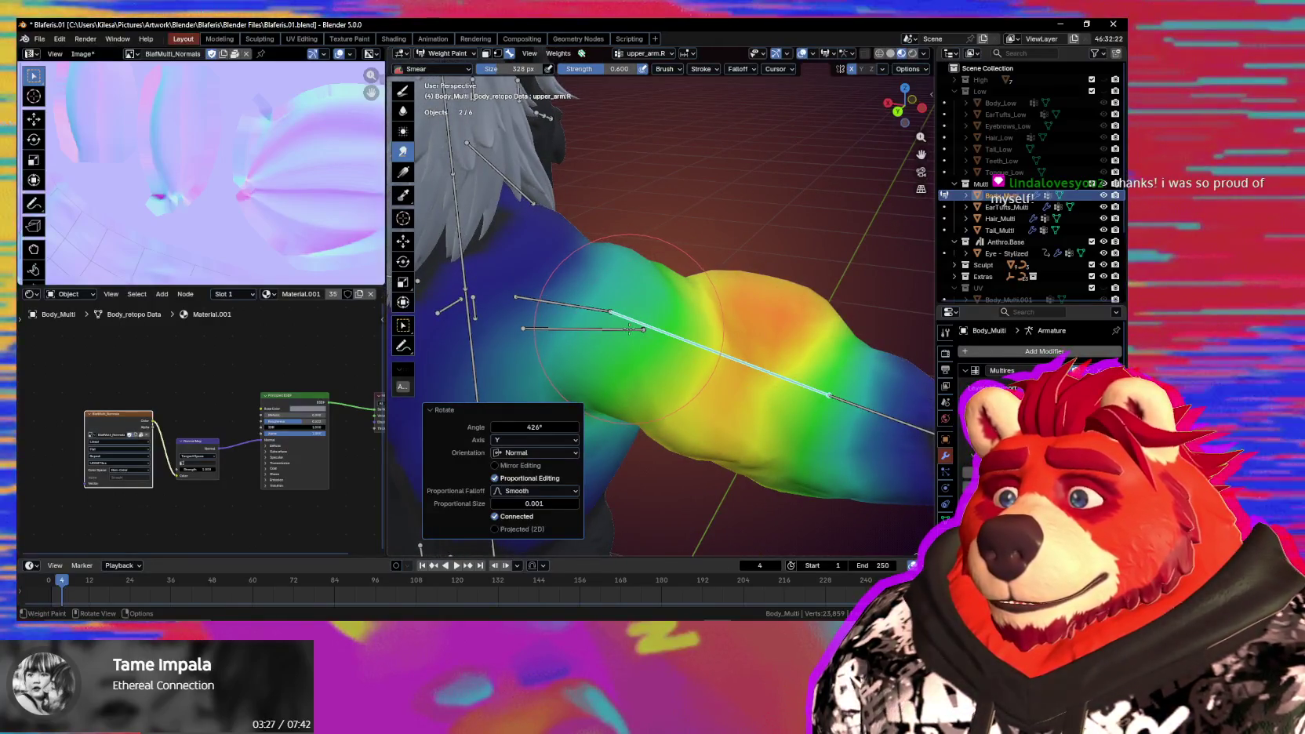
{"action": "mouse_move", "coordinate": [628, 328]}
{"action": "middle_mouse_down"}
{"action": "mouse_move", "coordinate": [632, 276]}
{"action": "mouse_move", "coordinate": [736, 296]}
{"action": "mouse_move", "coordinate": [621, 292]}
{"action": "middle_mouse_up"}
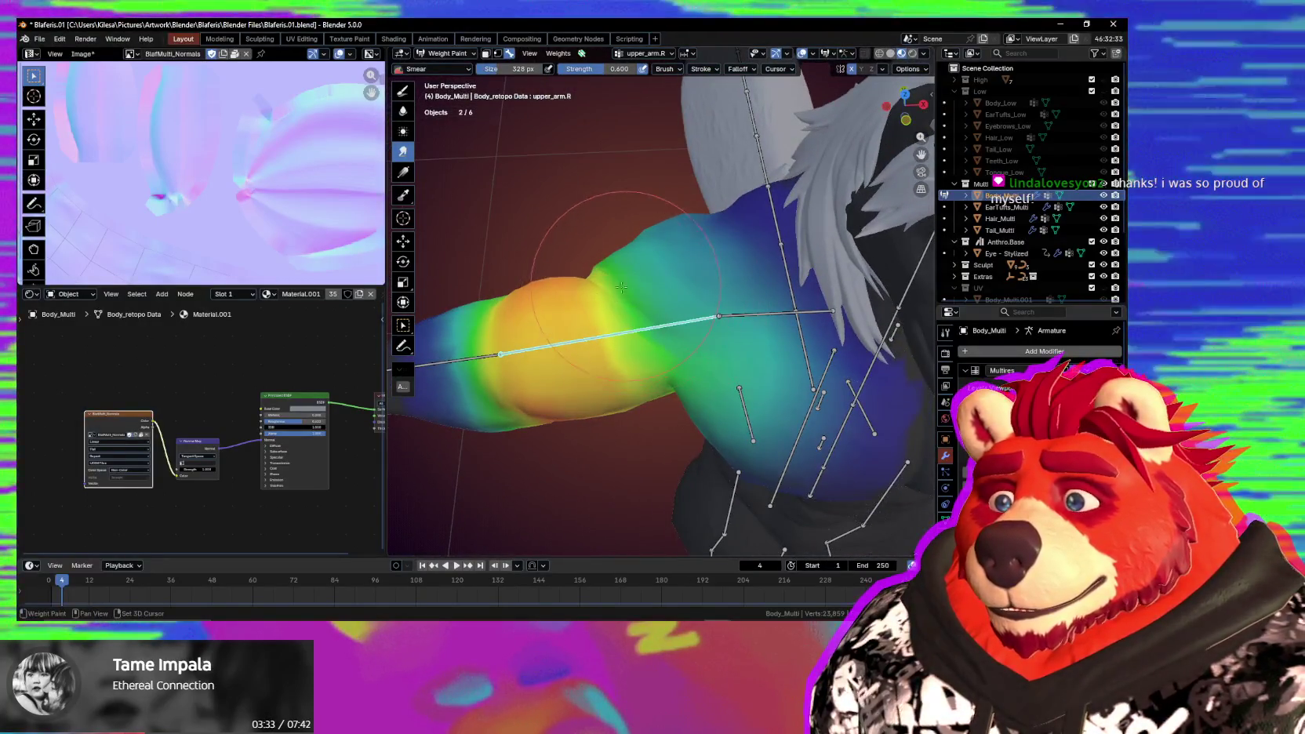
{"action": "key", "text": "shift+alt+z"}
{"action": "middle_click_drag", "start_coordinate": [608, 291], "coordinate": [701, 321]}
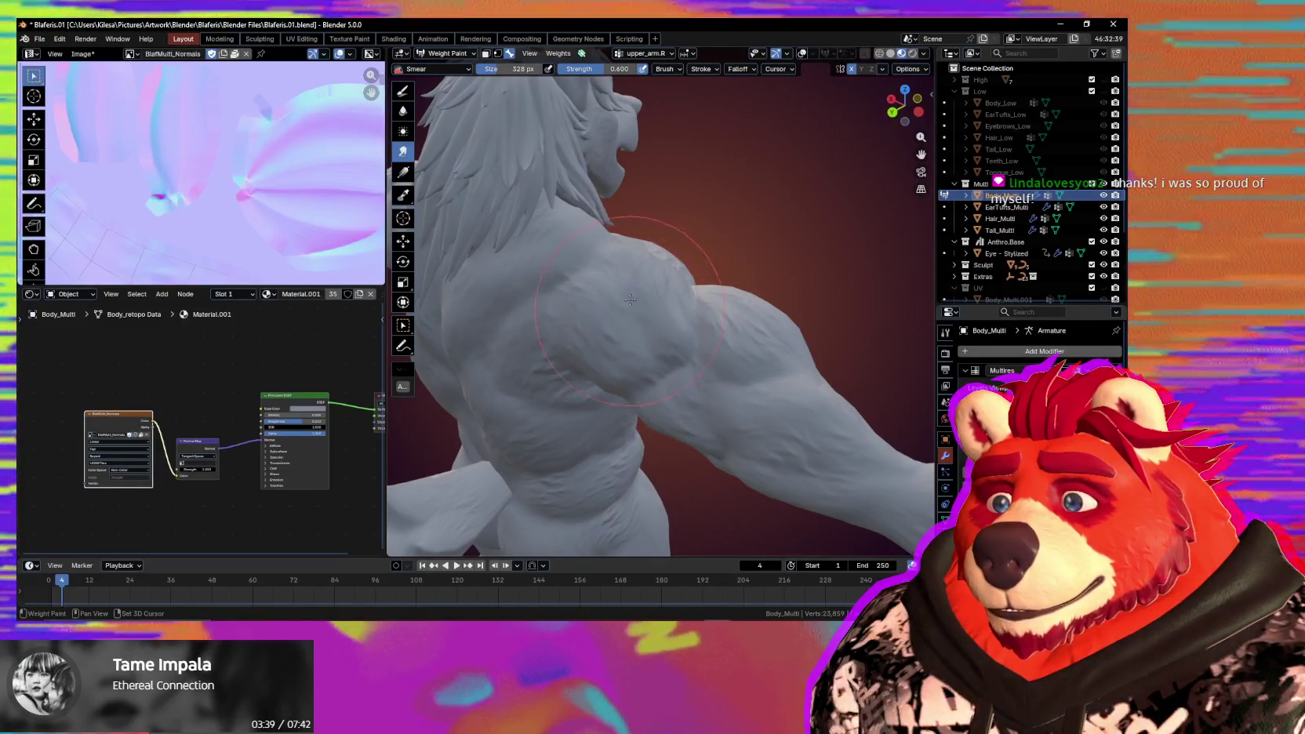
{"action": "middle_click_drag", "start_coordinate": [672, 328], "coordinate": [624, 312]}
{"action": "key", "text": "shift+alt+z"}
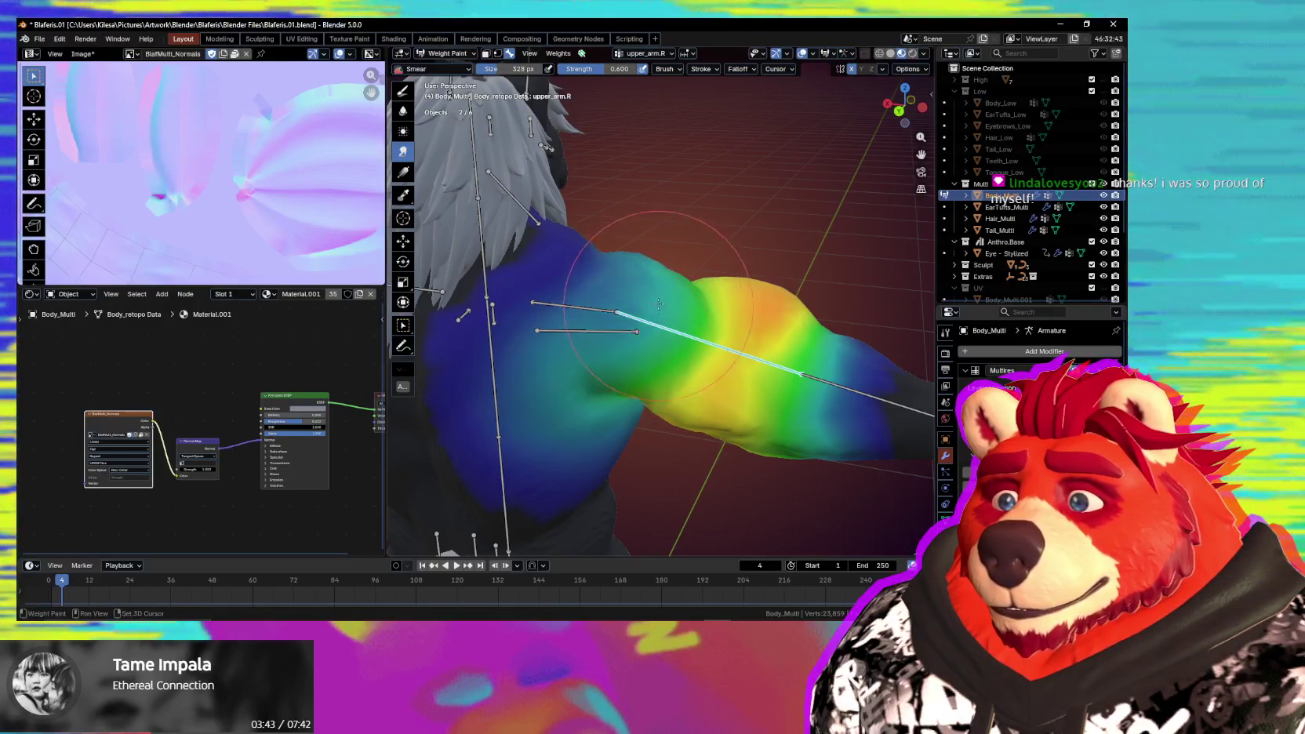
{"action": "mouse_move", "coordinate": [685, 400]}
{"action": "middle_mouse_down"}
{"action": "mouse_move", "coordinate": [682, 338]}
{"action": "mouse_move", "coordinate": [736, 441]}
{"action": "middle_mouse_up"}
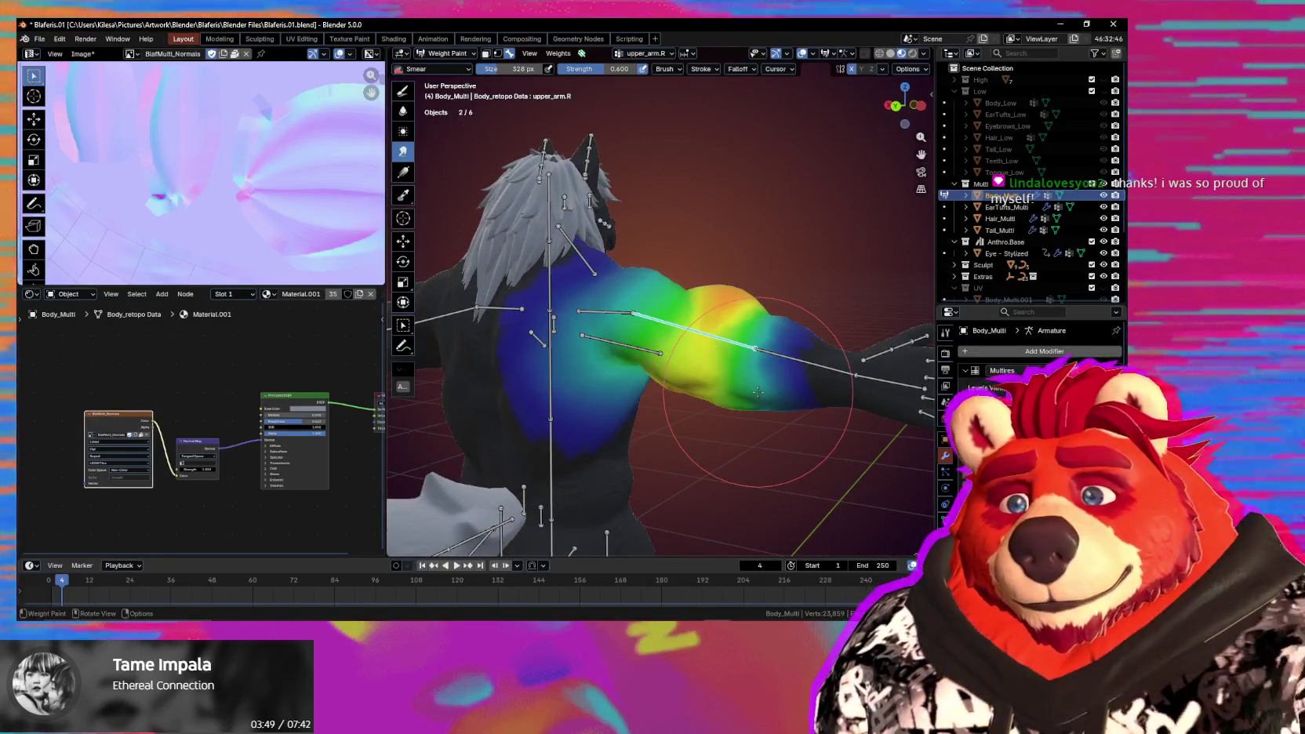
{"action": "mouse_move", "coordinate": [757, 392]}
{"action": "middle_mouse_down"}
{"action": "mouse_move", "coordinate": [641, 325]}
{"action": "mouse_move", "coordinate": [722, 428]}
{"action": "mouse_move", "coordinate": [641, 310]}
{"action": "middle_mouse_up"}
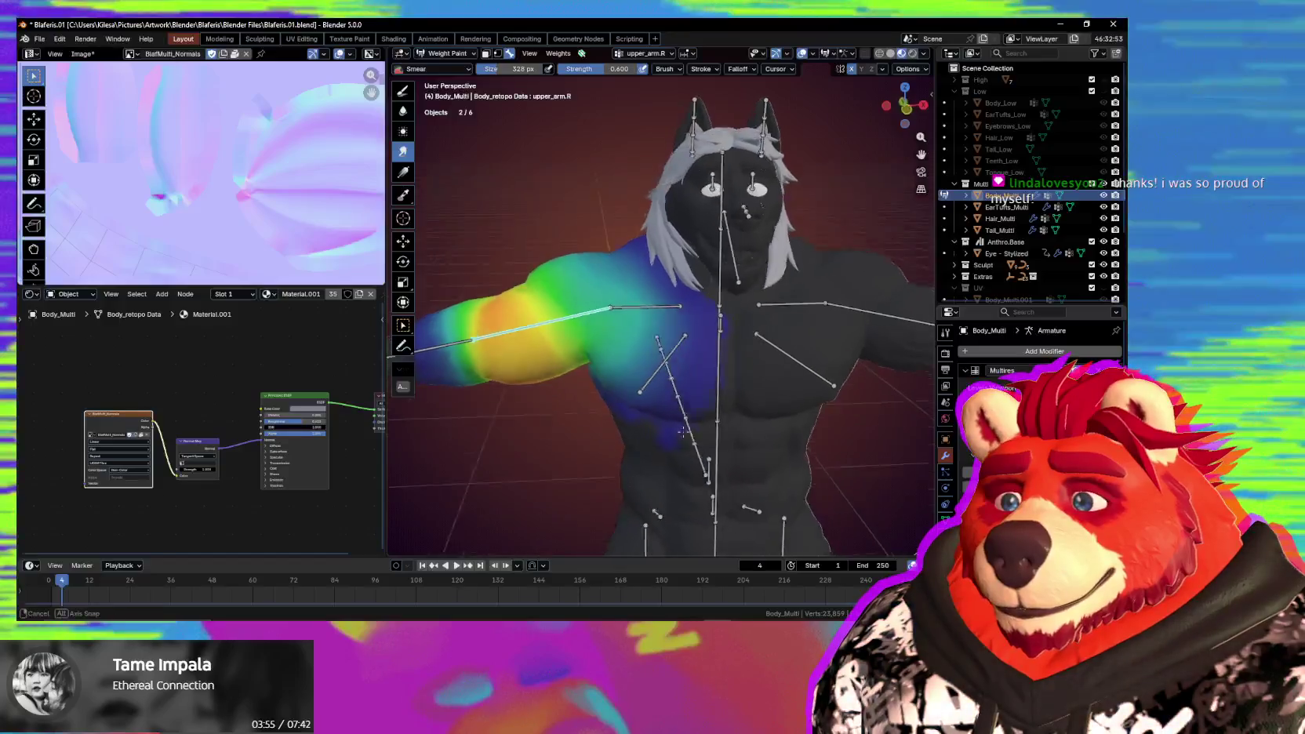
{"action": "middle_click_drag", "start_coordinate": [617, 302], "coordinate": [692, 389]}
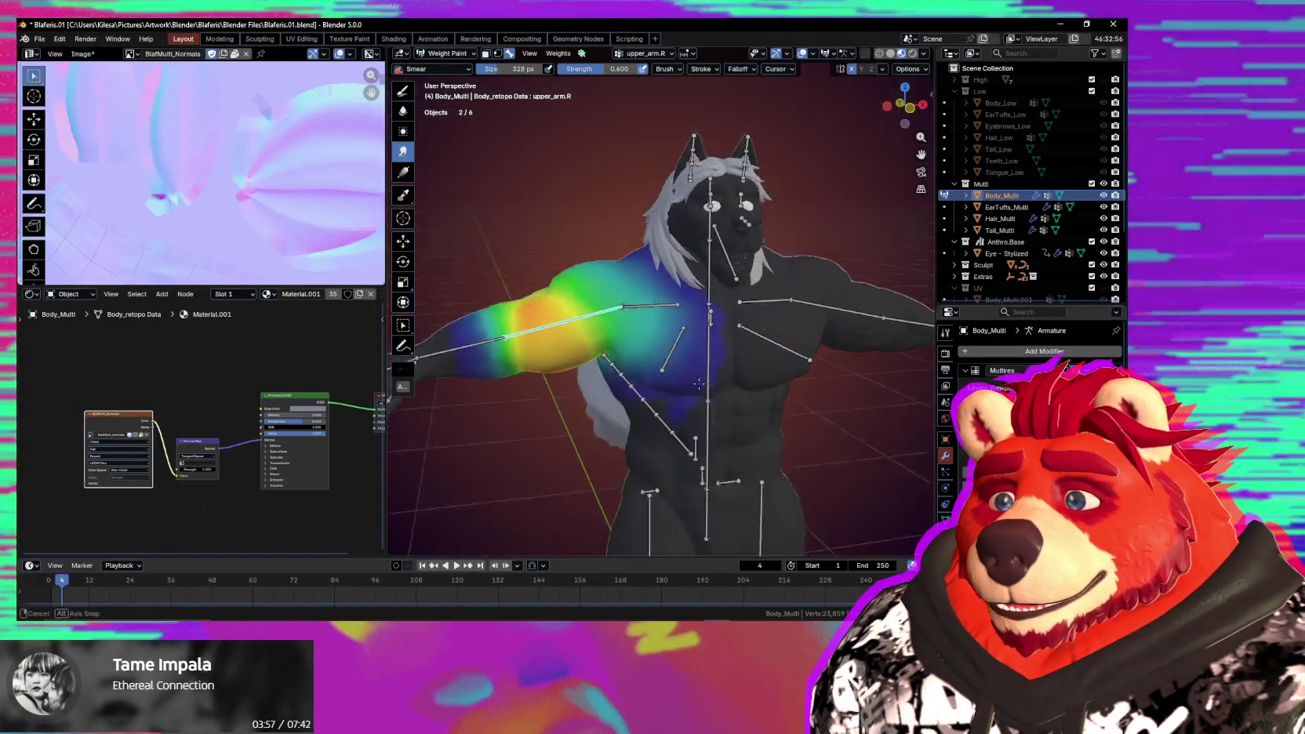
Raise the upper arm higher with a trackball rotation, then undo back to the earlier pose.
{"action": "key", "text": "r"}
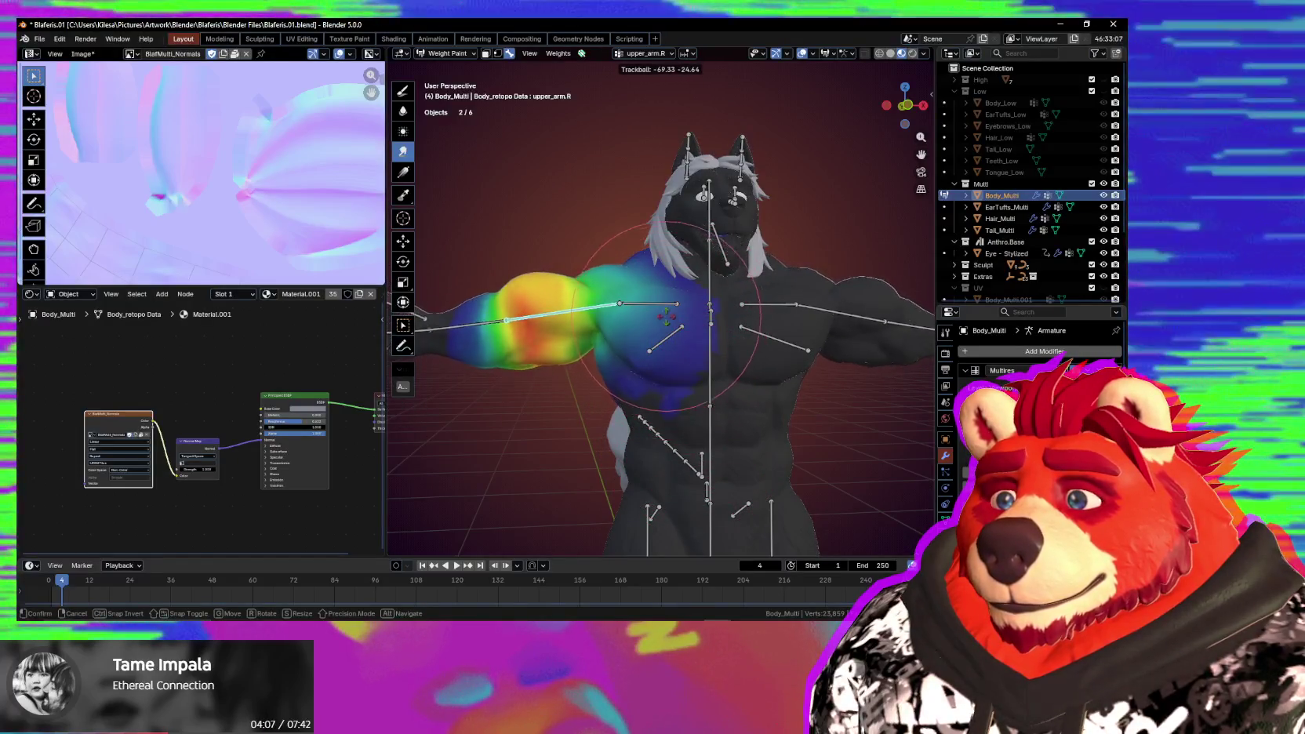
{"action": "middle_click_drag", "start_coordinate": [593, 336], "coordinate": [667, 332]}
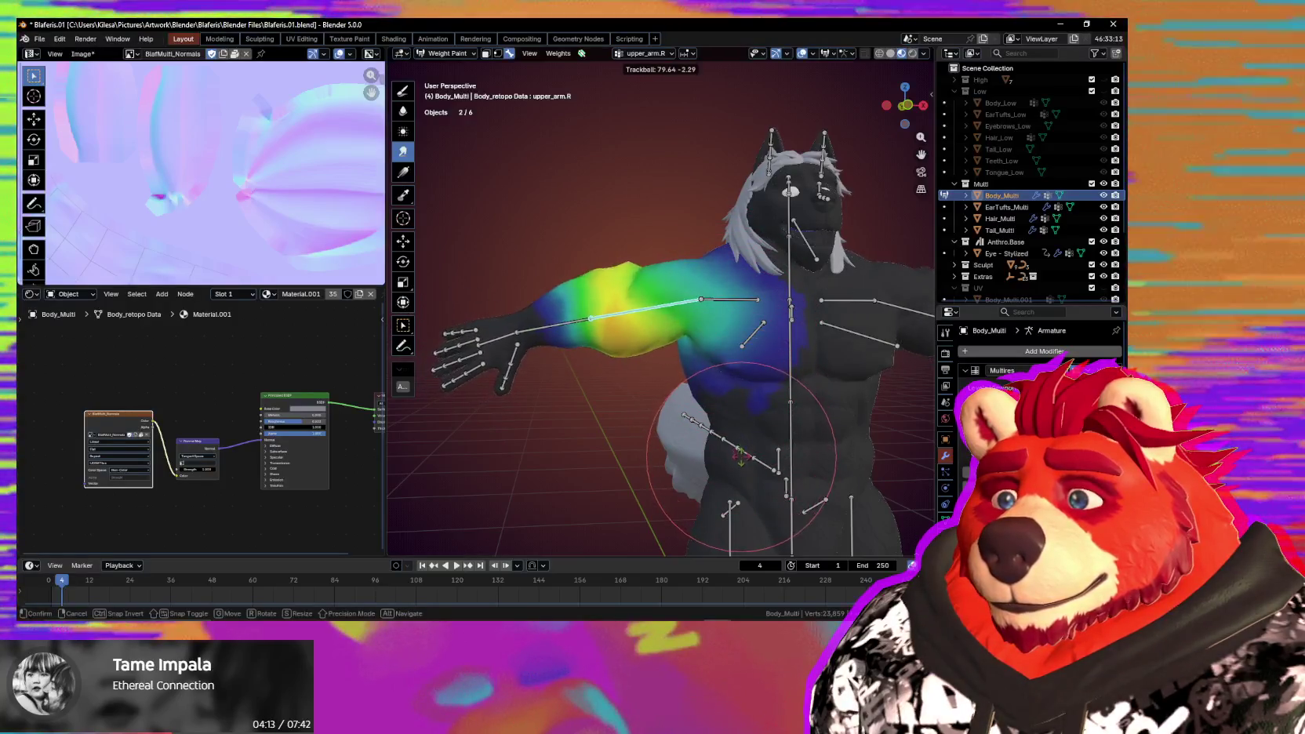
{"action": "left_click", "coordinate": [736, 450]}
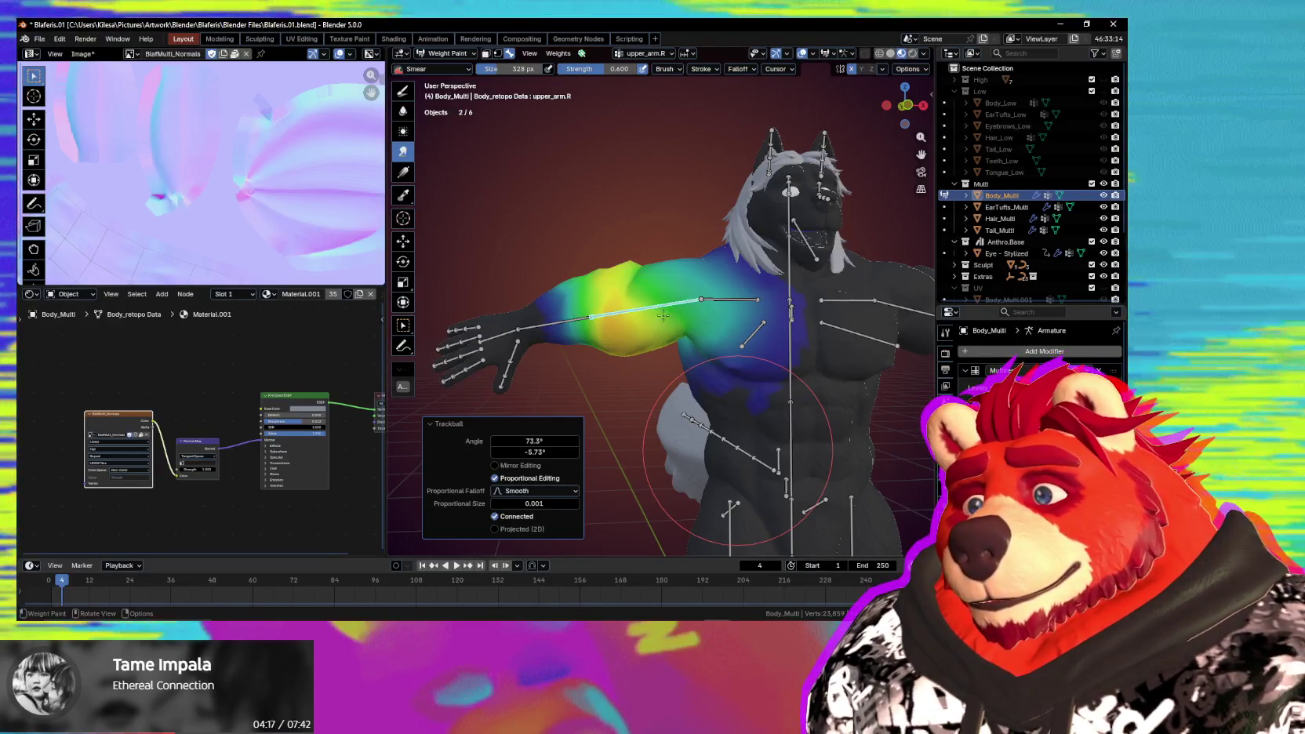
{"action": "middle_click_drag", "start_coordinate": [673, 333], "coordinate": [647, 335]}
{"action": "scroll", "coordinate": [711, 400], "scroll_direction": "up", "scroll_amount": 3}
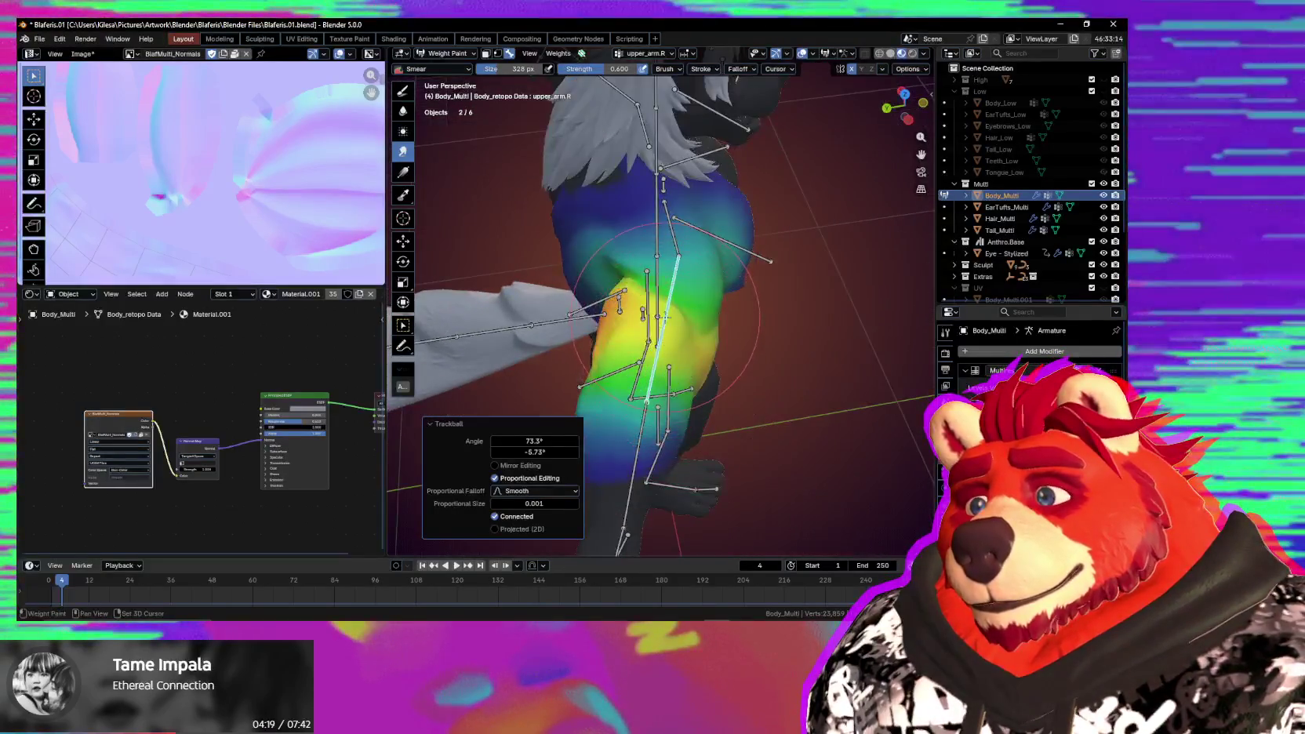
{"action": "middle_click_drag", "start_coordinate": [683, 331], "coordinate": [689, 269]}
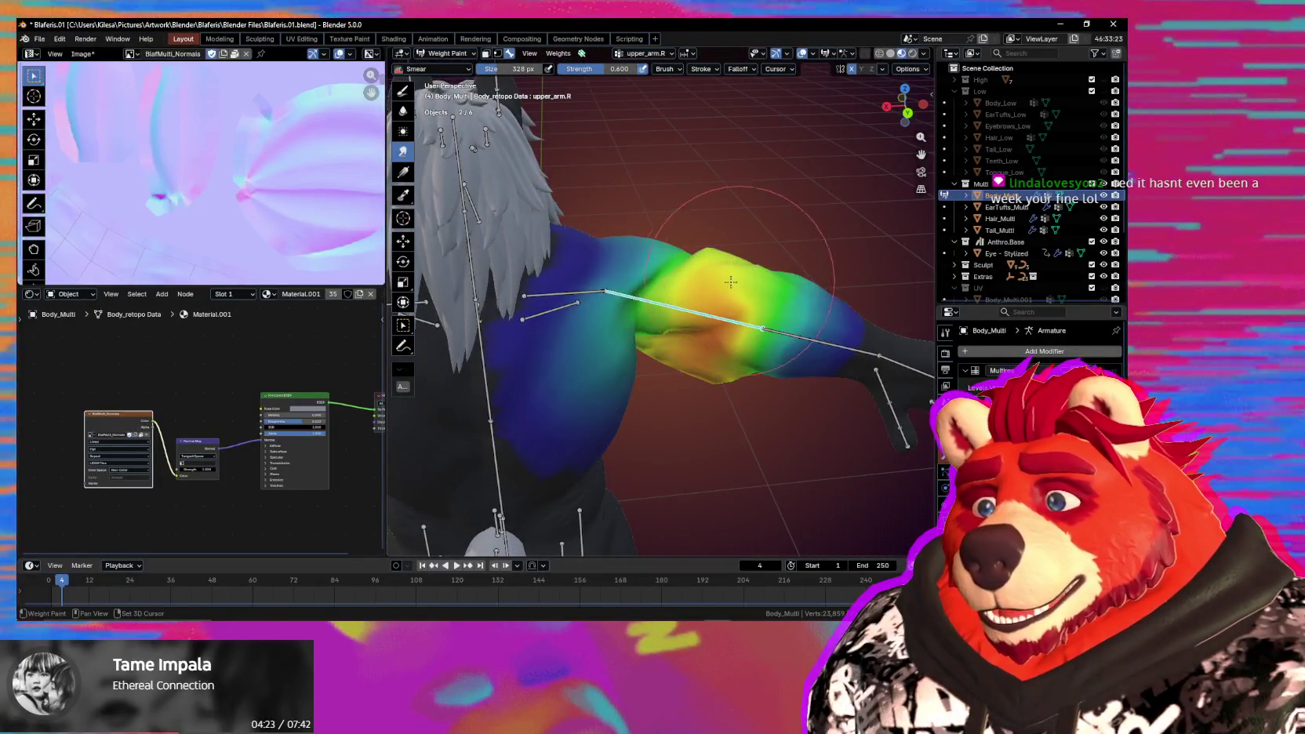
{"action": "middle_click_drag", "start_coordinate": [722, 294], "coordinate": [707, 291]}
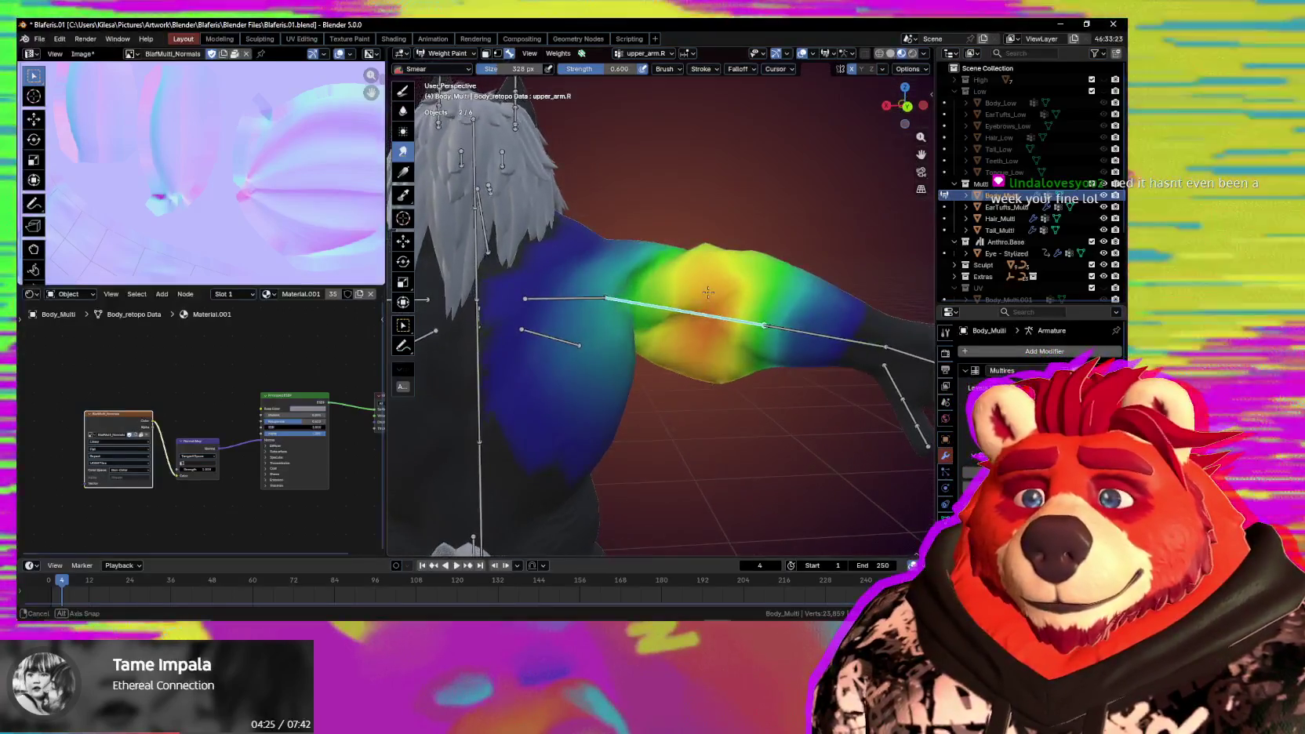
{"action": "key", "text": "ctrl+z"}
{"action": "mouse_move", "coordinate": [703, 349]}
{"action": "middle_mouse_down"}
{"action": "mouse_move", "coordinate": [734, 367]}
{"action": "mouse_move", "coordinate": [752, 311]}
{"action": "mouse_move", "coordinate": [744, 490]}
{"action": "middle_mouse_up"}
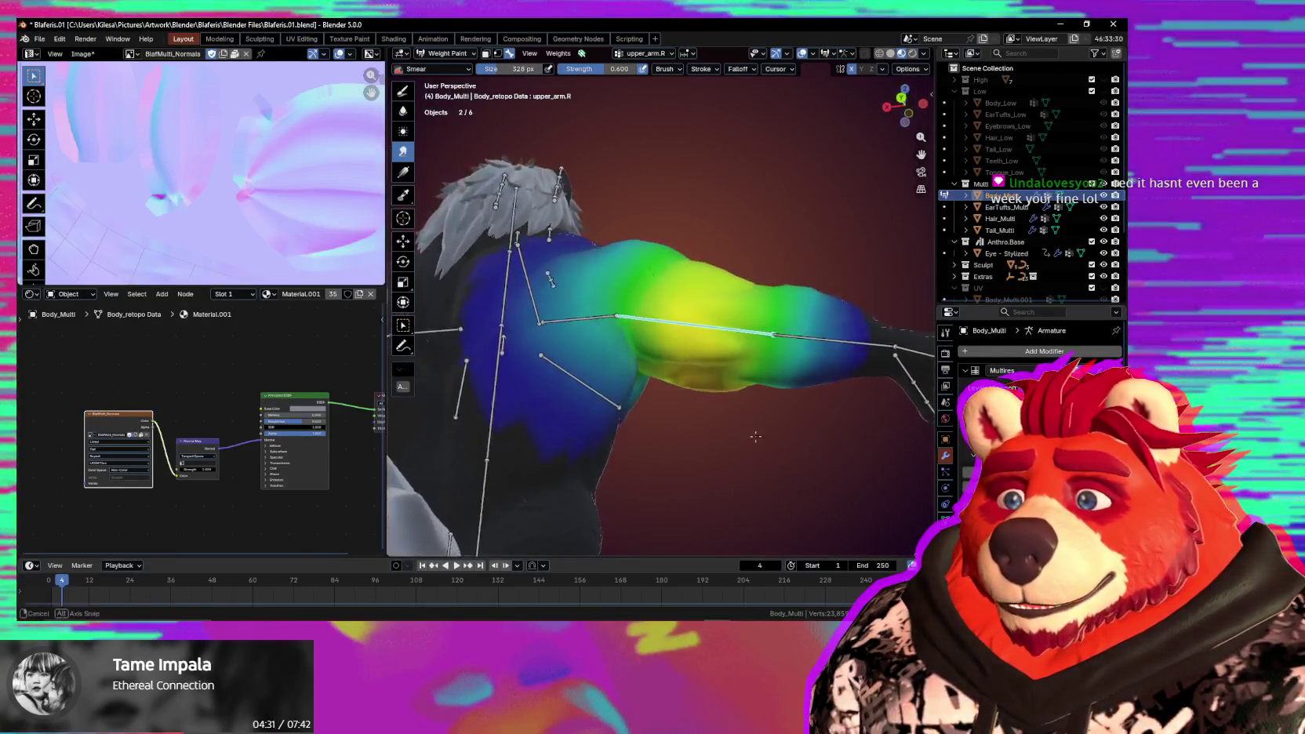
Swing the arm down to the side, smear upper_arm.R weights across the chest, and switch to neck.
{"action": "key", "text": "r"}
{"action": "key", "text": "r"}
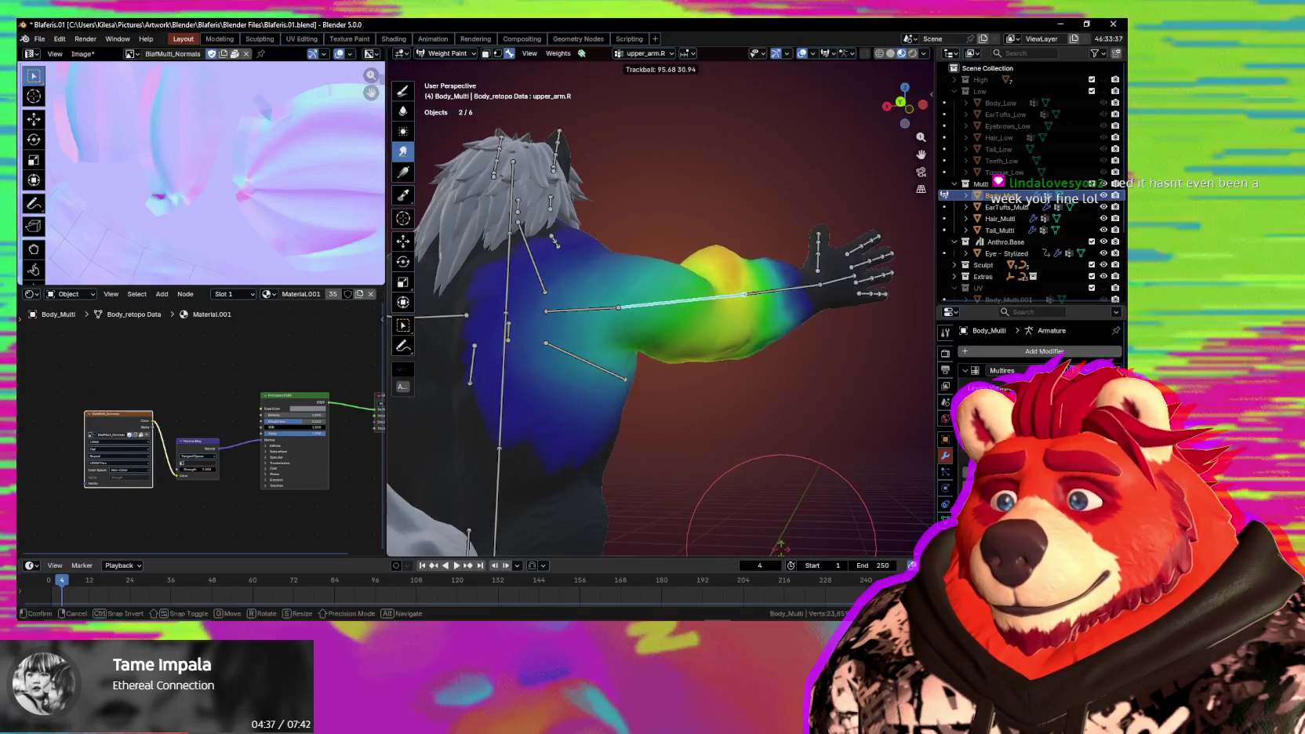
{"action": "left_click", "coordinate": [759, 536]}
{"action": "mouse_move", "coordinate": [759, 535]}
{"action": "middle_mouse_down"}
{"action": "mouse_move", "coordinate": [534, 431]}
{"action": "mouse_move", "coordinate": [633, 461]}
{"action": "middle_mouse_up"}
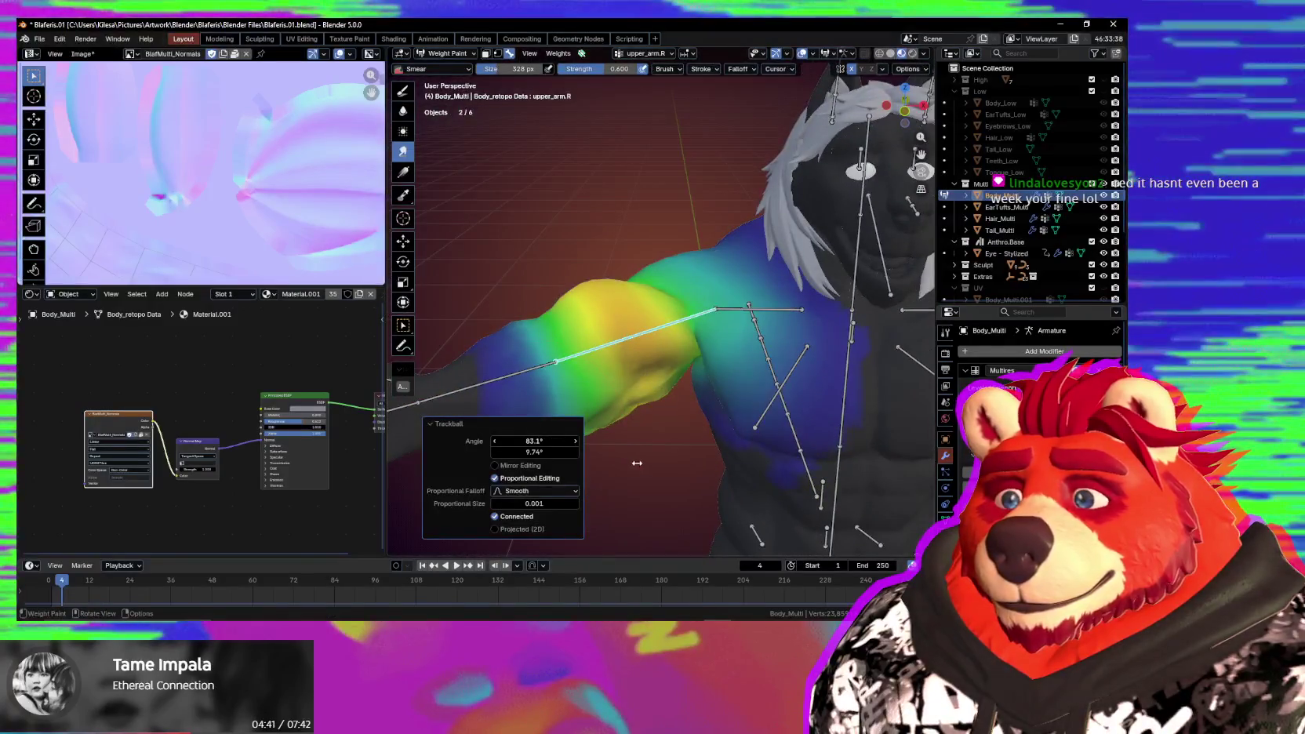
{"action": "middle_click_drag", "start_coordinate": [673, 405], "coordinate": [767, 441]}
{"action": "key", "text": "r"}
{"action": "key", "text": "r"}
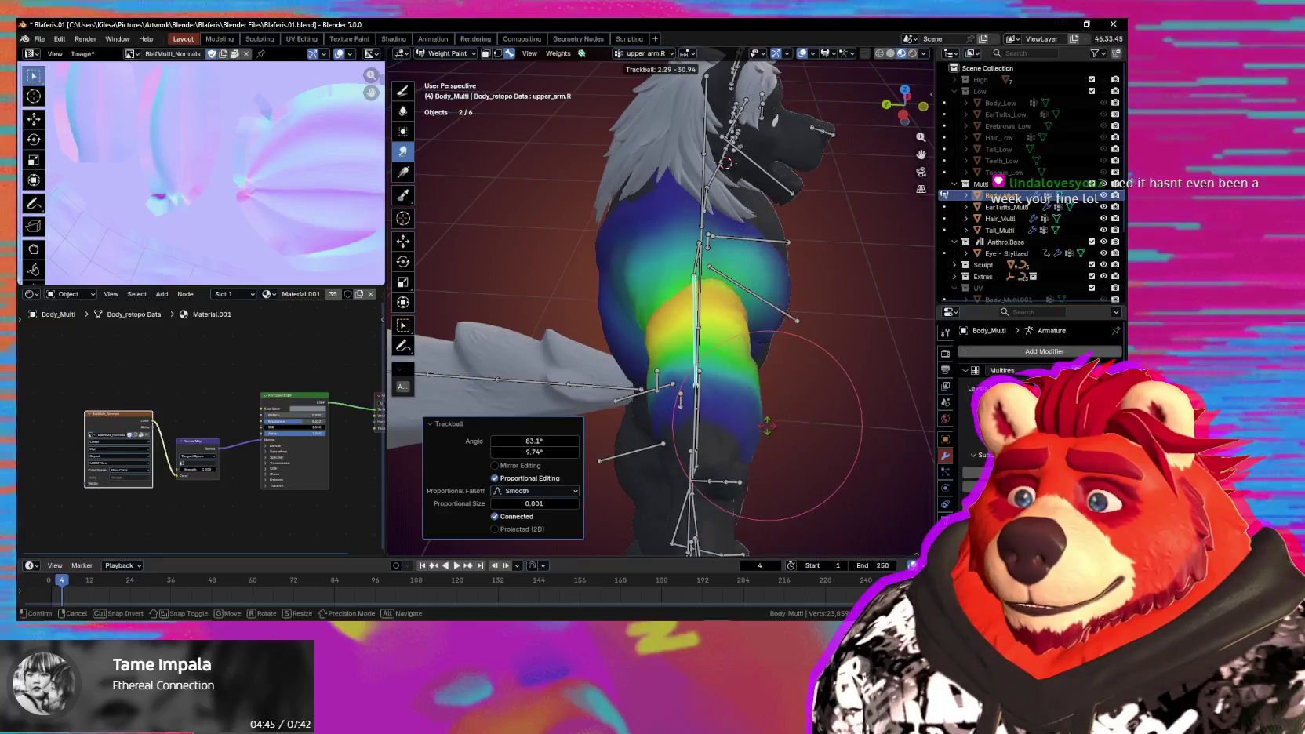
{"action": "left_click", "coordinate": [716, 381]}
{"action": "mouse_move", "coordinate": [715, 381]}
{"action": "middle_mouse_down"}
{"action": "mouse_move", "coordinate": [781, 387]}
{"action": "mouse_move", "coordinate": [696, 362]}
{"action": "mouse_move", "coordinate": [719, 414]}
{"action": "middle_mouse_up"}
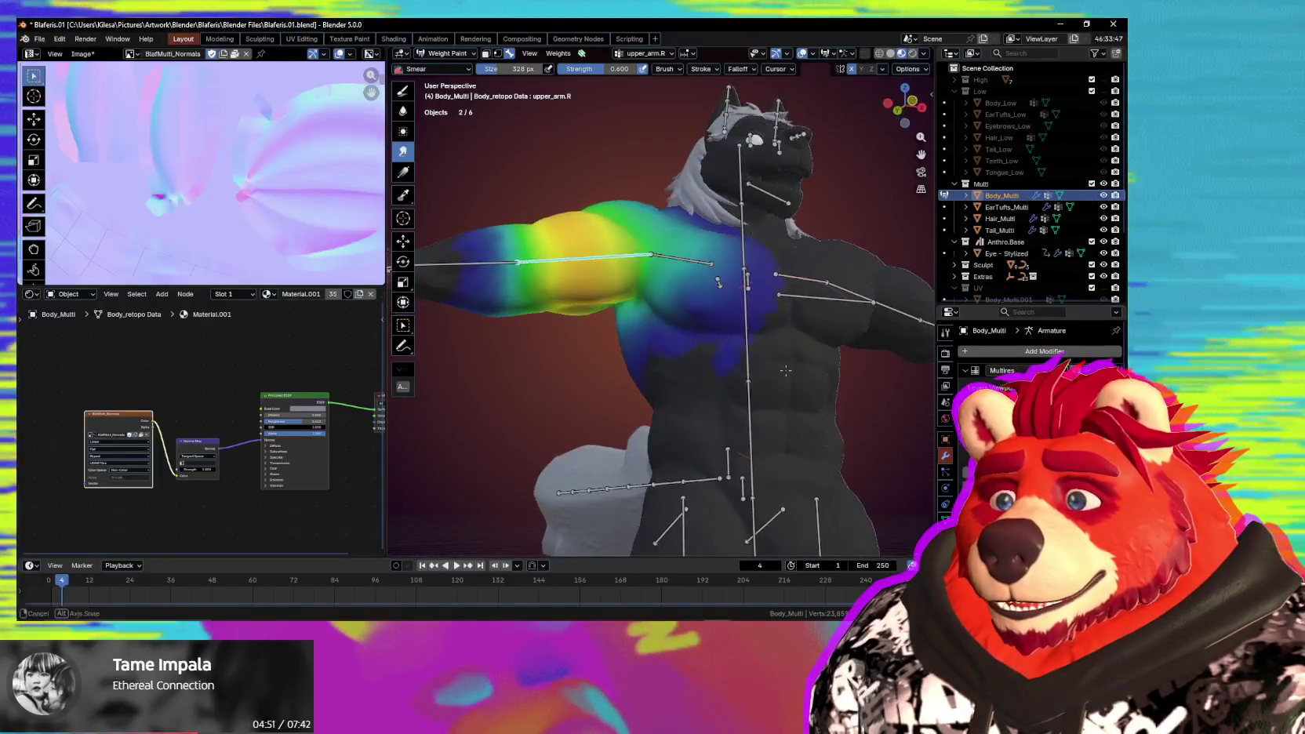
{"action": "left_click_drag", "start_coordinate": [719, 414], "coordinate": [706, 330]}
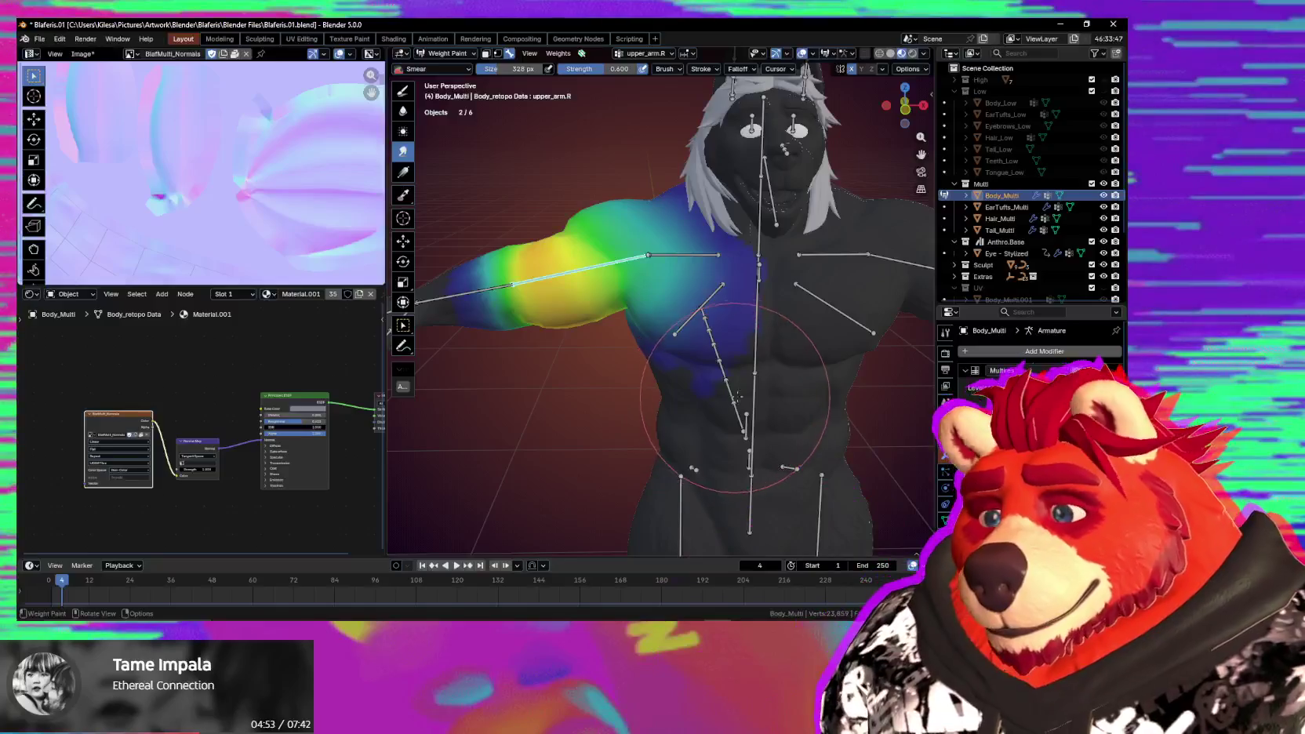
{"action": "mouse_move", "coordinate": [706, 329]}
{"action": "middle_mouse_down"}
{"action": "mouse_move", "coordinate": [755, 255]}
{"action": "mouse_move", "coordinate": [776, 376]}
{"action": "middle_mouse_up"}
{"action": "left_click", "coordinate": [754, 223], "text": "ctrl"}
Start and cancel two free rotations of the neck bone while viewing the neck and chest.
{"action": "key", "text": "r"}
{"action": "key", "text": "r"}
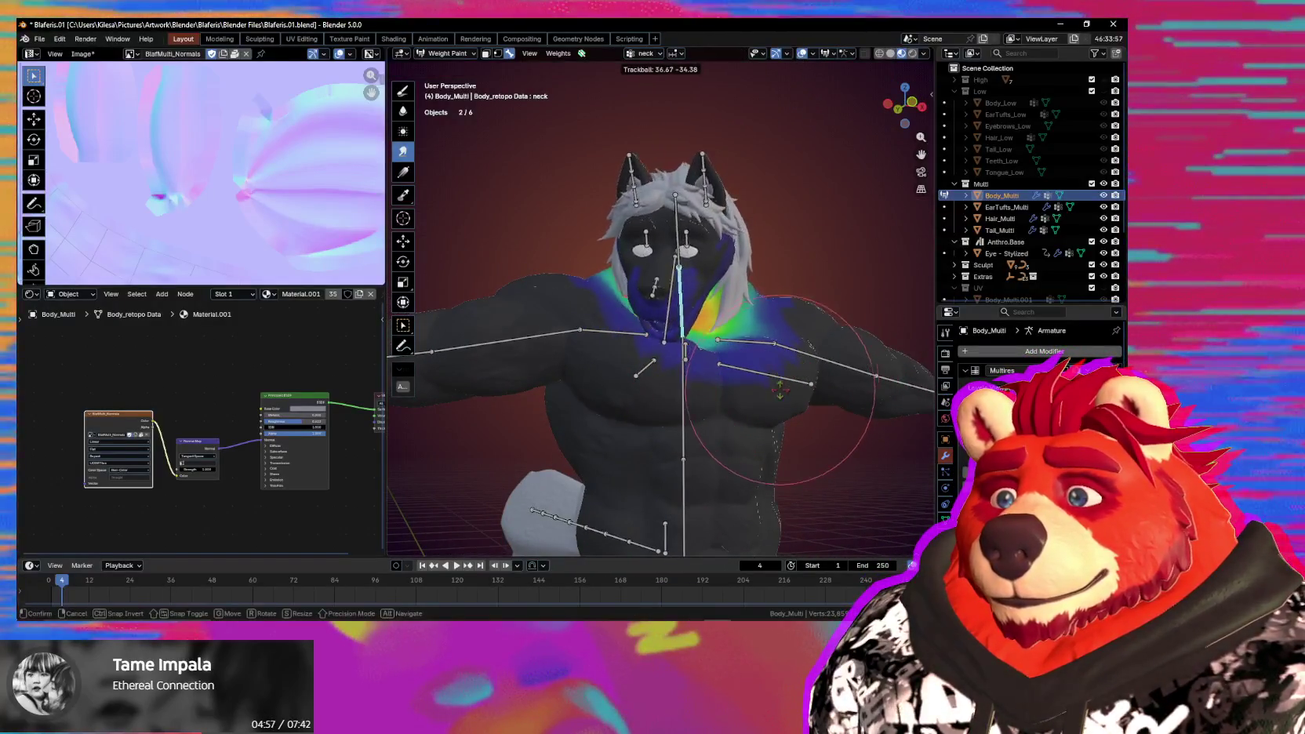
{"action": "right_click", "coordinate": [779, 390]}
{"action": "scroll", "coordinate": [692, 307], "scroll_direction": "up", "scroll_amount": 5}
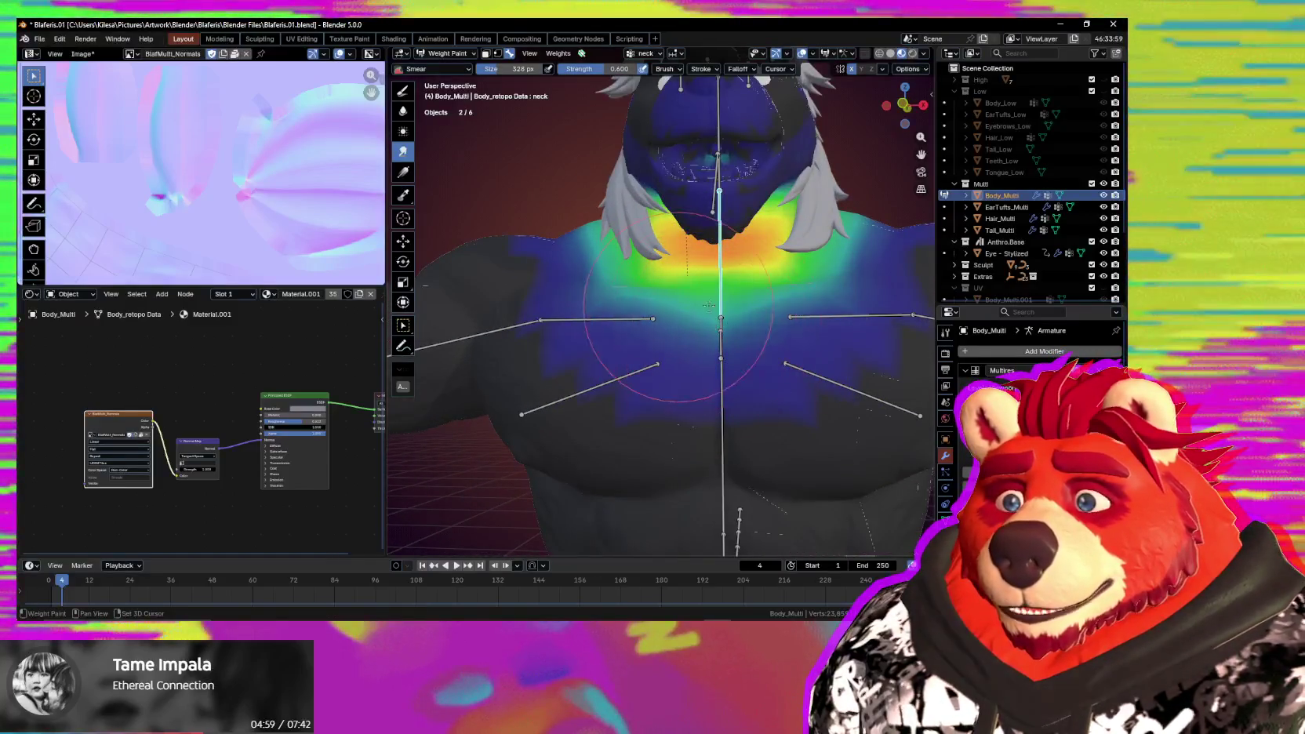
{"action": "mouse_move", "coordinate": [697, 294]}
{"action": "middle_mouse_down"}
{"action": "mouse_move", "coordinate": [662, 330]}
{"action": "mouse_move", "coordinate": [650, 310]}
{"action": "middle_mouse_up"}
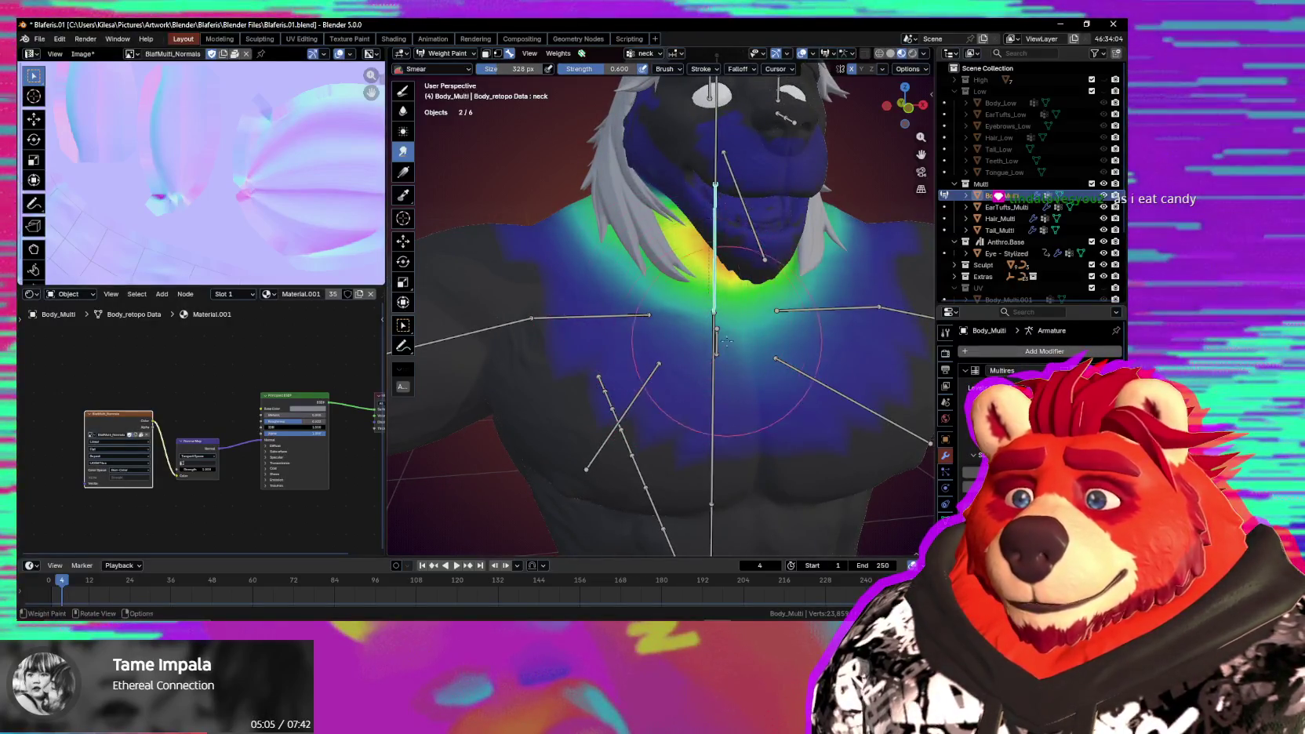
{"action": "key", "text": "r"}
{"action": "key", "text": "r"}
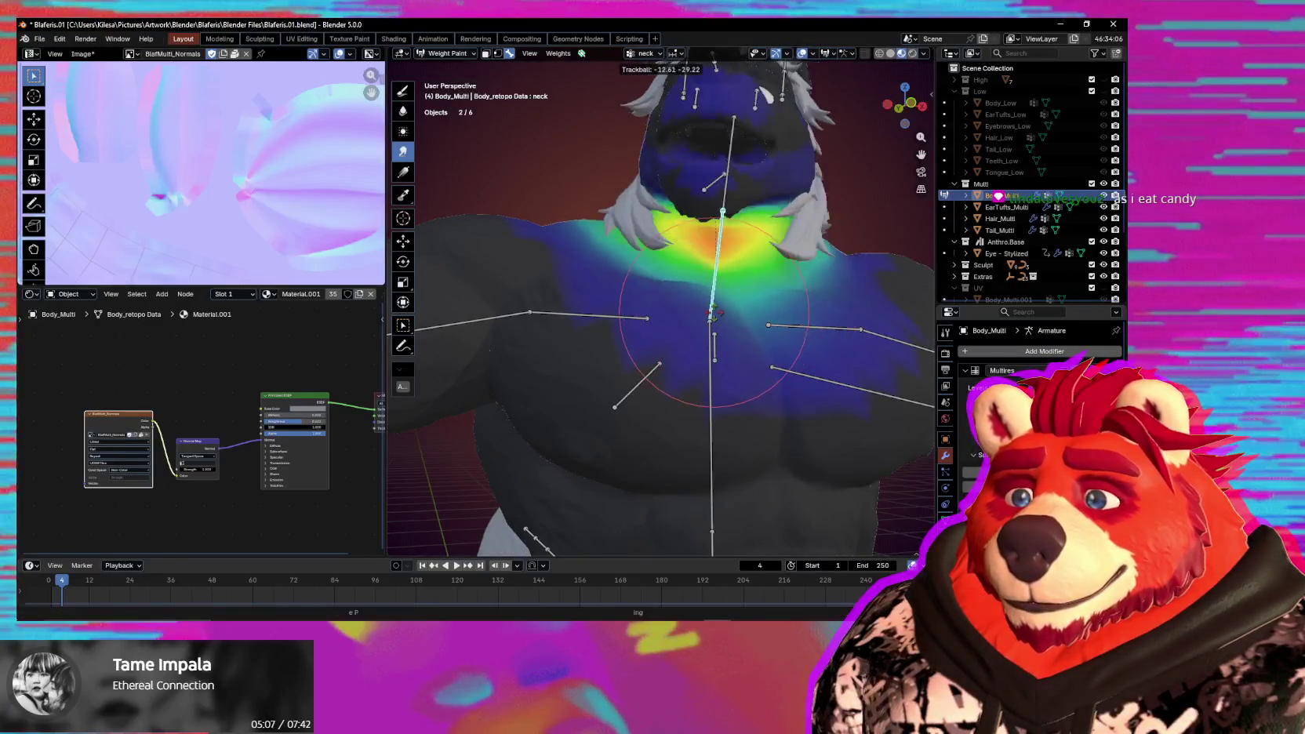
{"action": "key", "text": "Escape"}
Bend the neck 5.73° with a trackball rotation, inspect it along the bone, and return to Object Mode.
{"action": "key", "text": "r"}
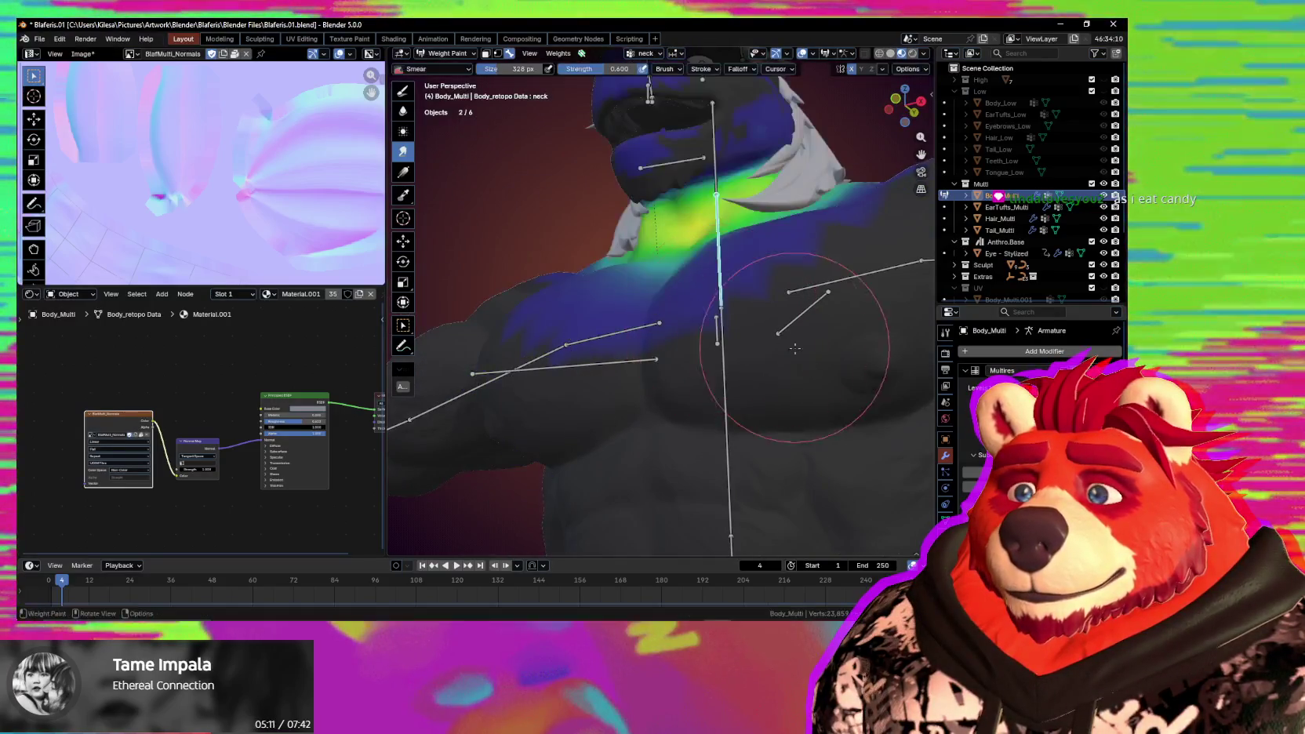
{"action": "key", "text": "r"}
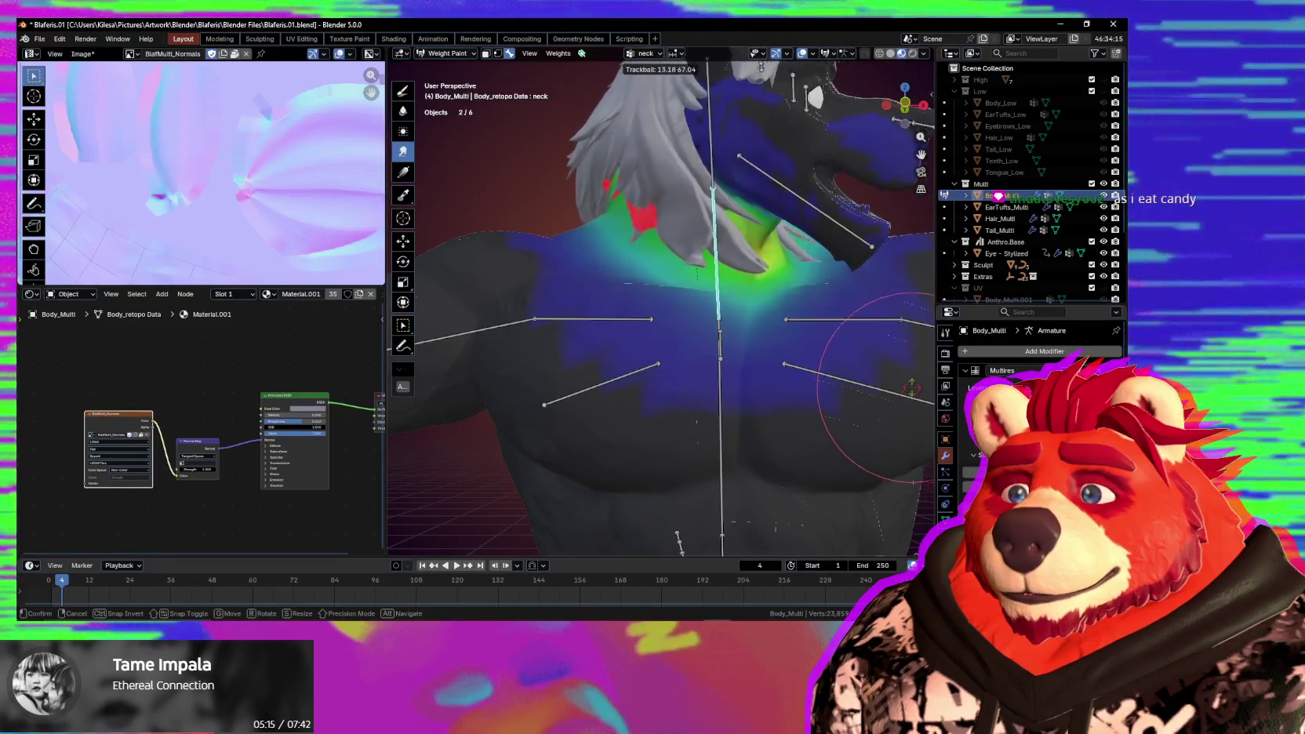
{"action": "left_click", "coordinate": [912, 382]}
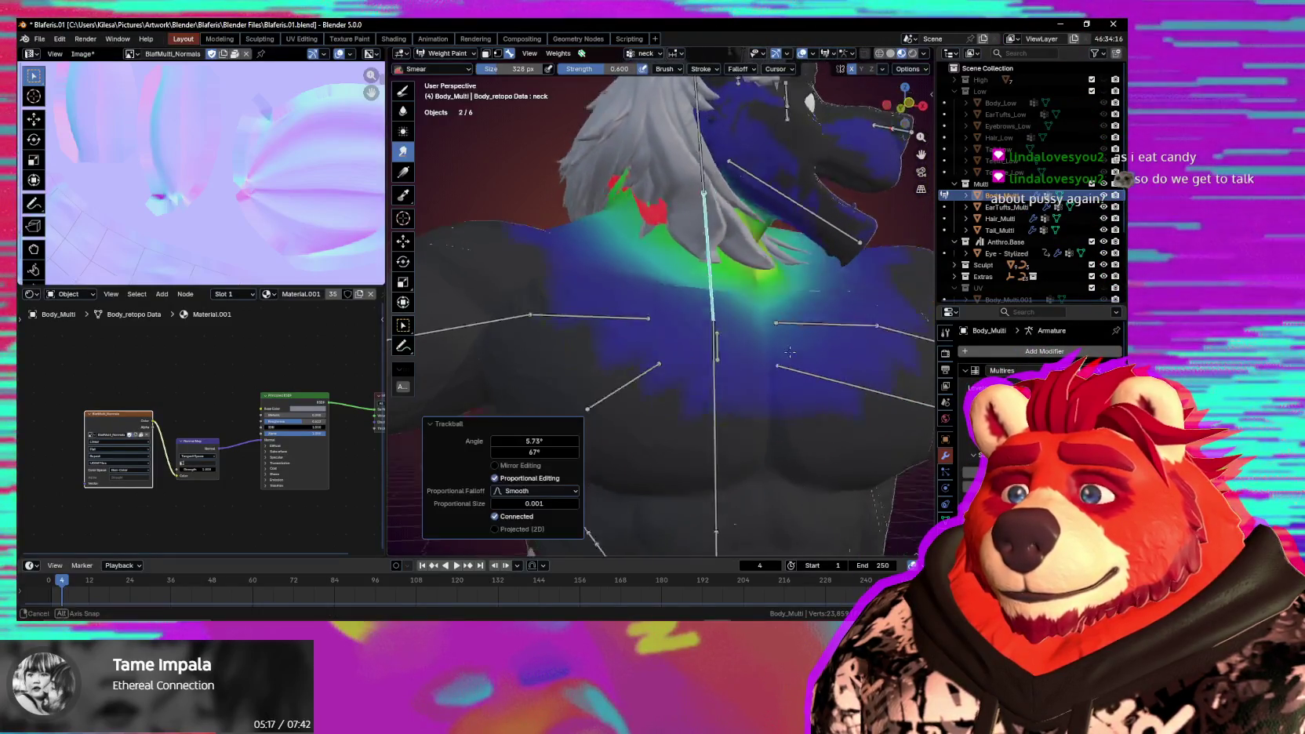
{"action": "middle_click_drag", "start_coordinate": [912, 382], "coordinate": [743, 398]}
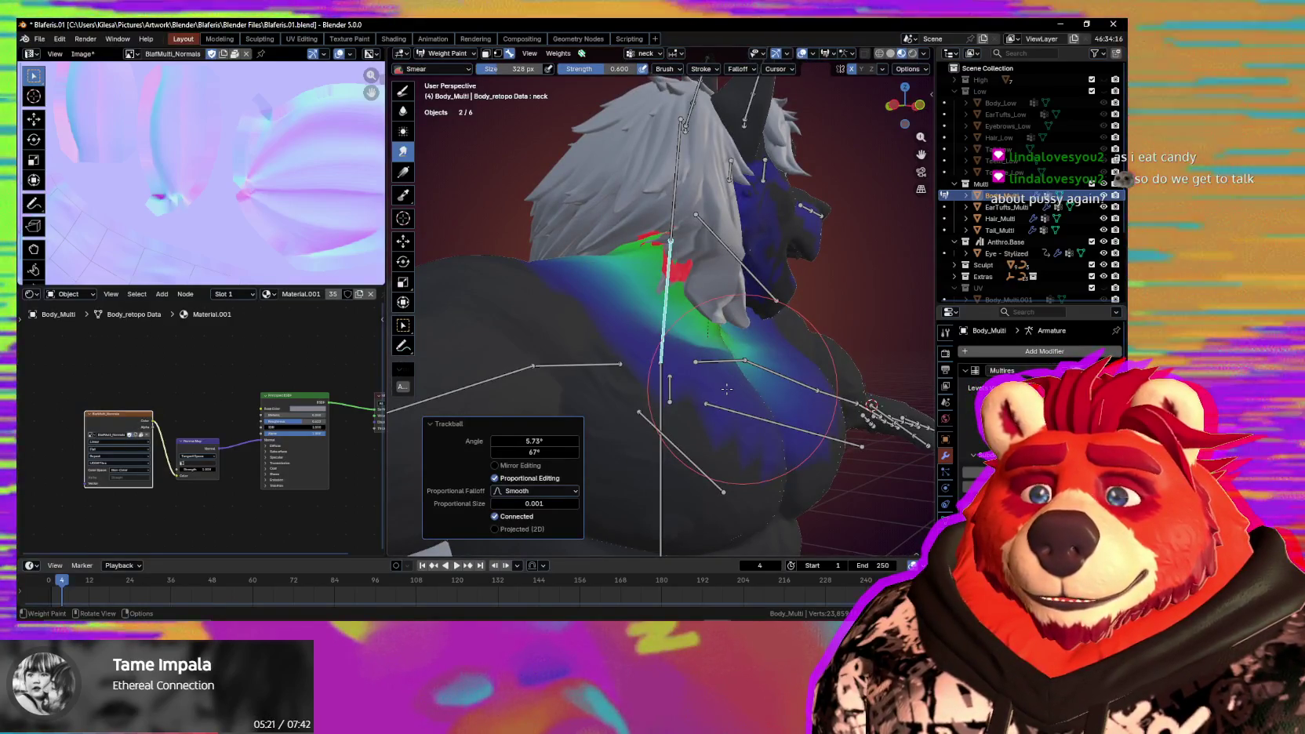
{"action": "scroll", "coordinate": [736, 385], "scroll_direction": "up", "scroll_amount": 3}
{"action": "mouse_move", "coordinate": [735, 385]}
{"action": "middle_mouse_down"}
{"action": "mouse_move", "coordinate": [721, 389]}
{"action": "mouse_move", "coordinate": [766, 377]}
{"action": "middle_mouse_up"}
{"action": "key", "text": "ctrl+Tab"}
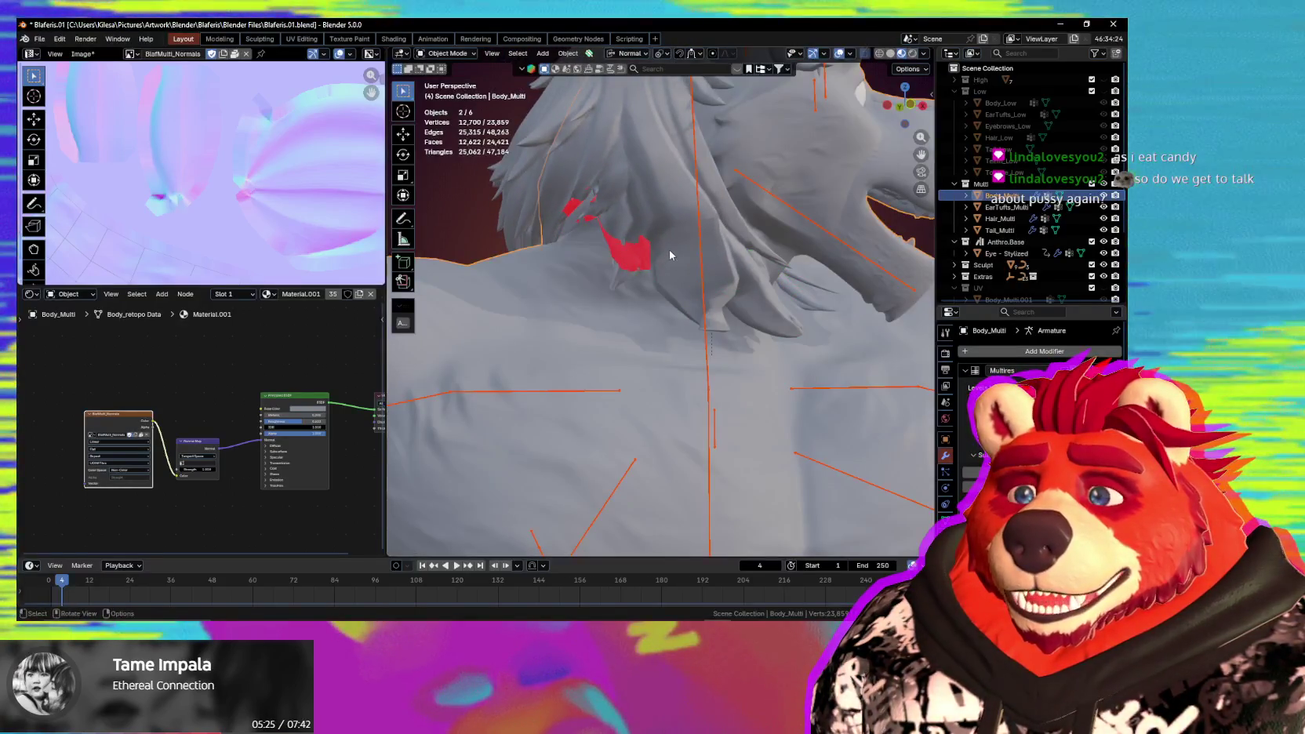
Put the Hair_Multi mesh in Weight Paint mode and examine its neck weights from several angles.
{"action": "left_click", "coordinate": [678, 240]}
{"action": "key", "text": "ctrl+Tab"}
{"action": "left_click", "coordinate": [679, 263]}
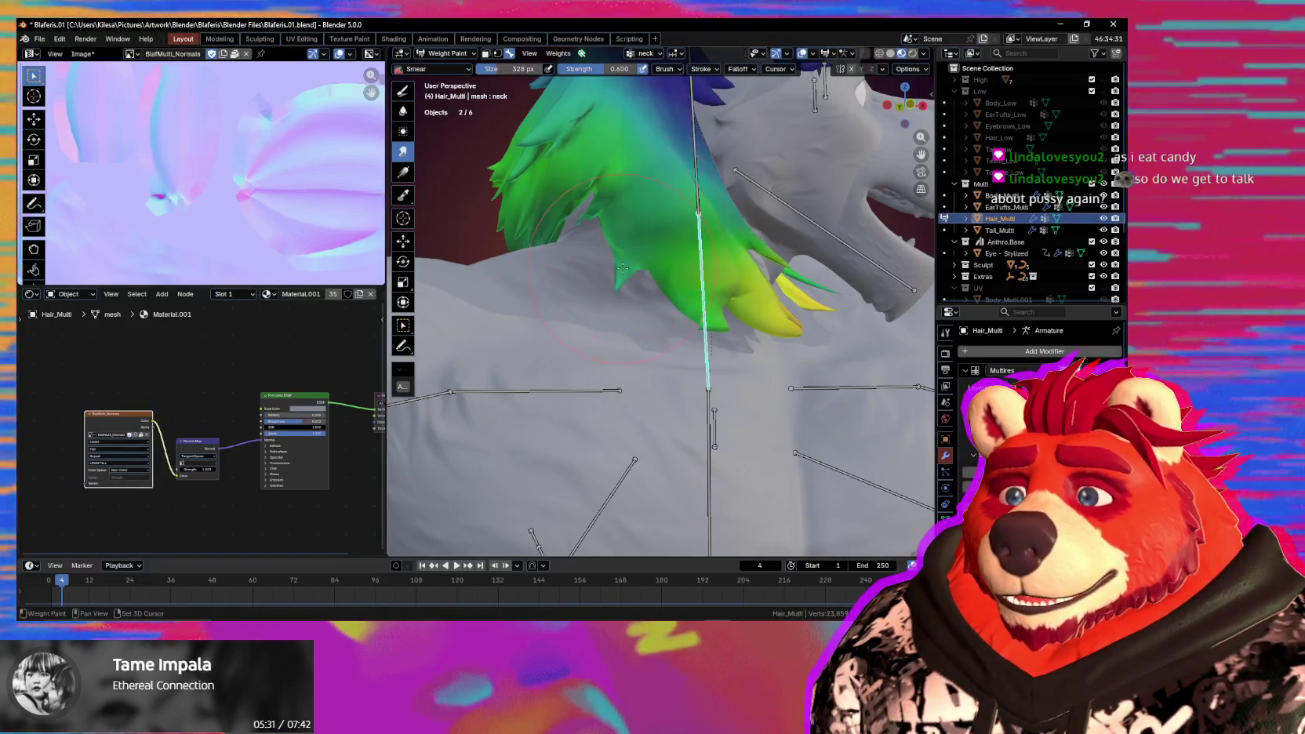
{"action": "mouse_move", "coordinate": [625, 275]}
{"action": "middle_mouse_down"}
{"action": "mouse_move", "coordinate": [604, 210]}
{"action": "mouse_move", "coordinate": [628, 242]}
{"action": "middle_mouse_up"}
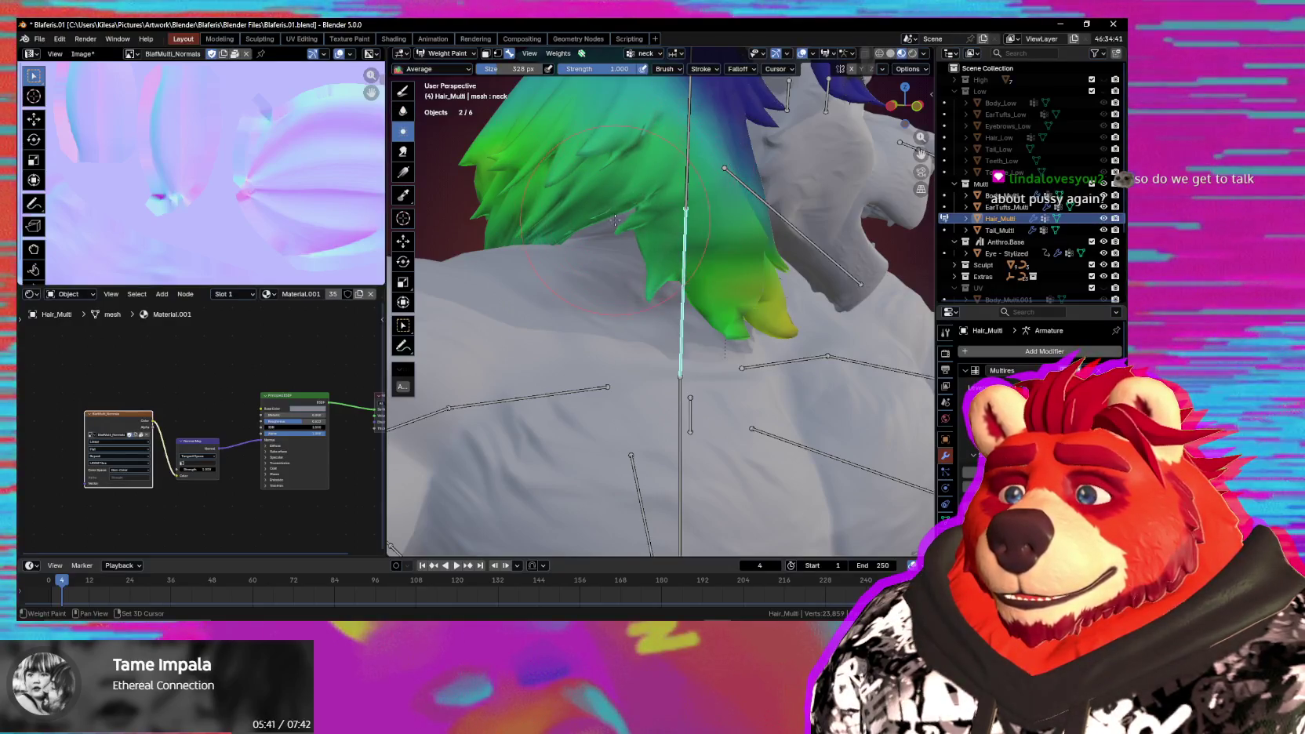
{"action": "mouse_move", "coordinate": [723, 310]}
{"action": "middle_mouse_down"}
{"action": "mouse_move", "coordinate": [625, 272]}
{"action": "mouse_move", "coordinate": [648, 290]}
{"action": "middle_mouse_up"}
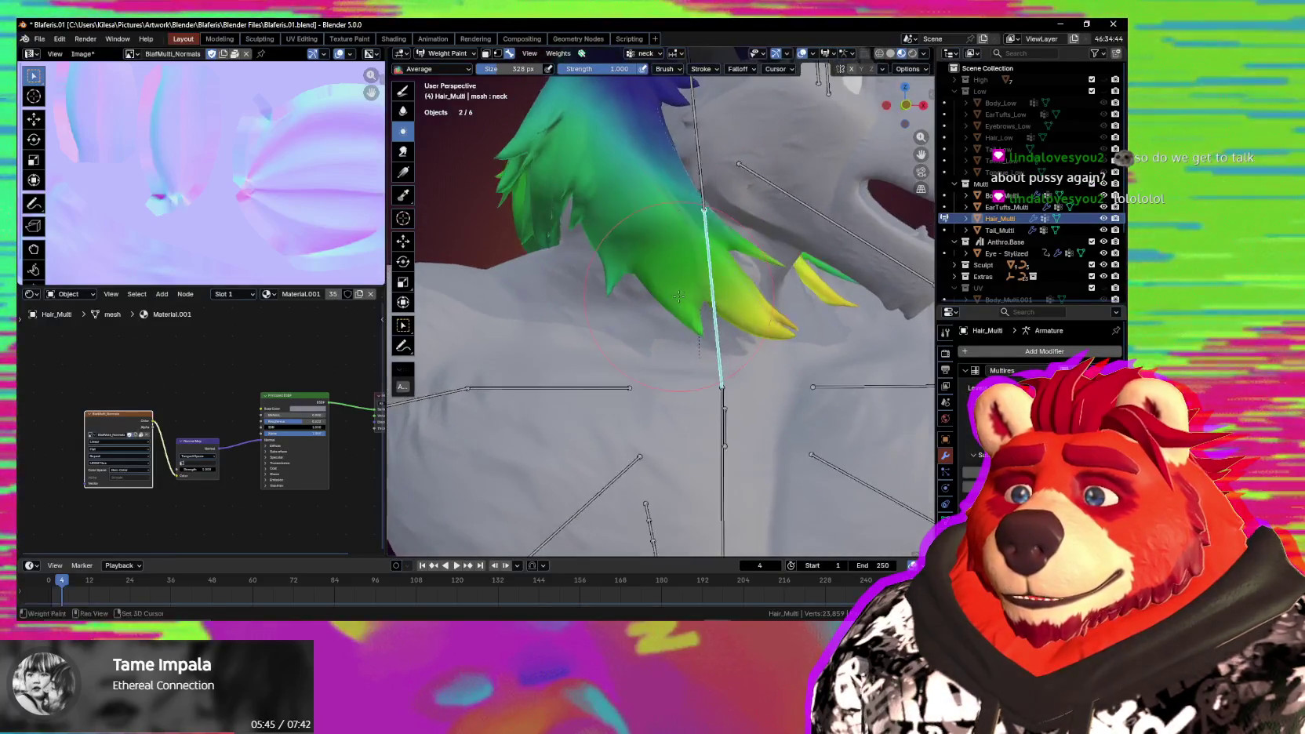
{"action": "middle_click_drag", "start_coordinate": [567, 184], "coordinate": [629, 206]}
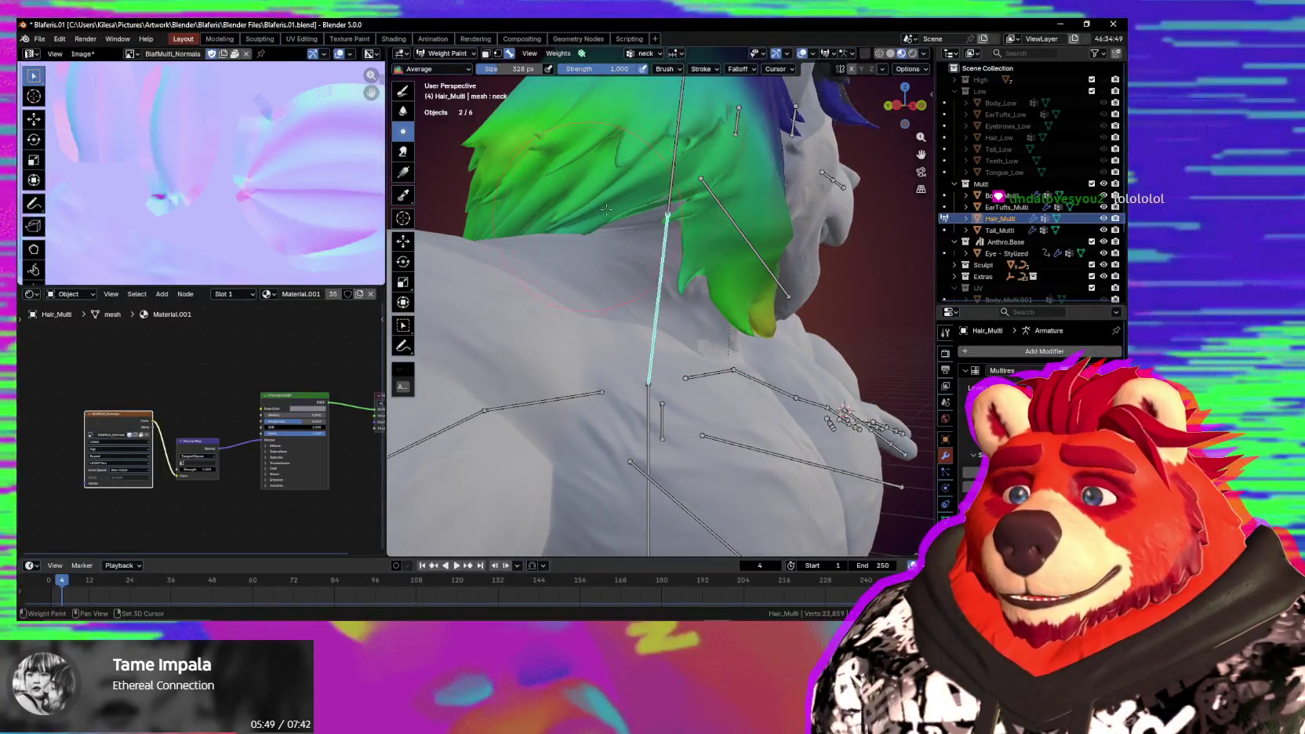
{"action": "middle_click_drag", "start_coordinate": [679, 231], "coordinate": [655, 194]}
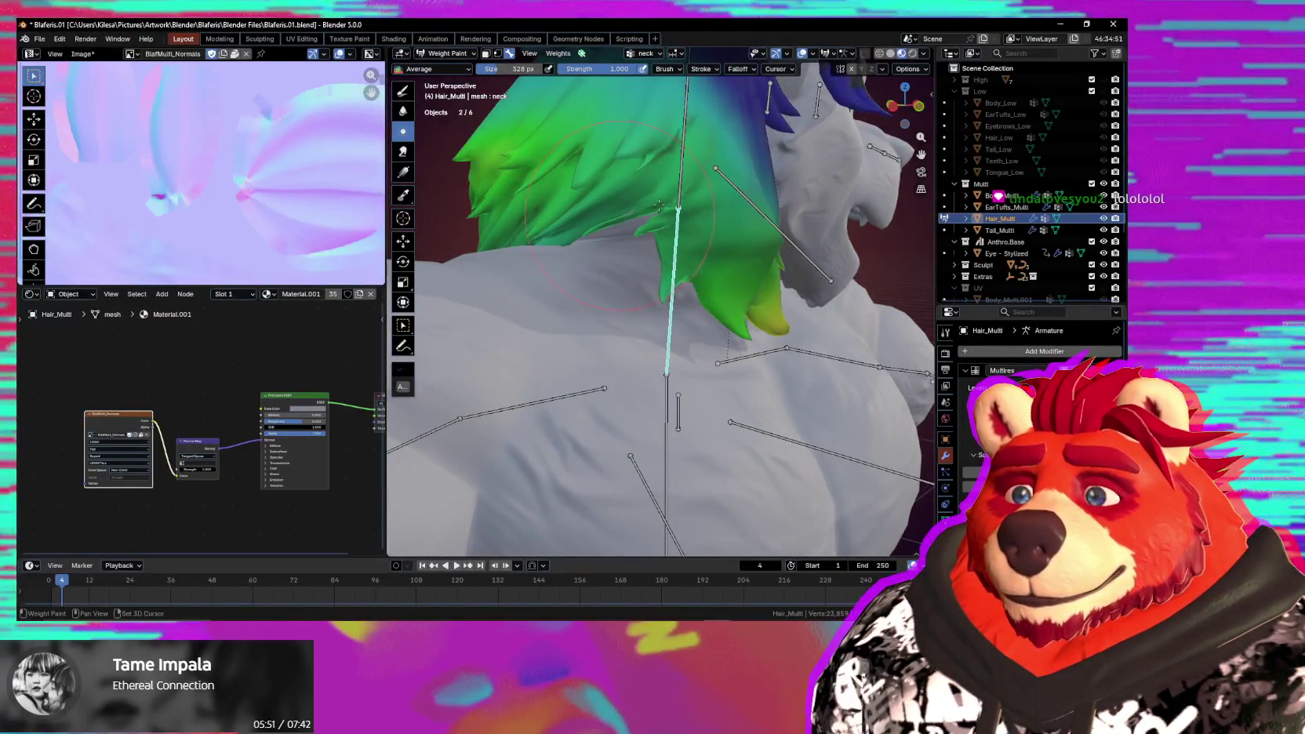
{"action": "middle_click_drag", "start_coordinate": [680, 308], "coordinate": [772, 344]}
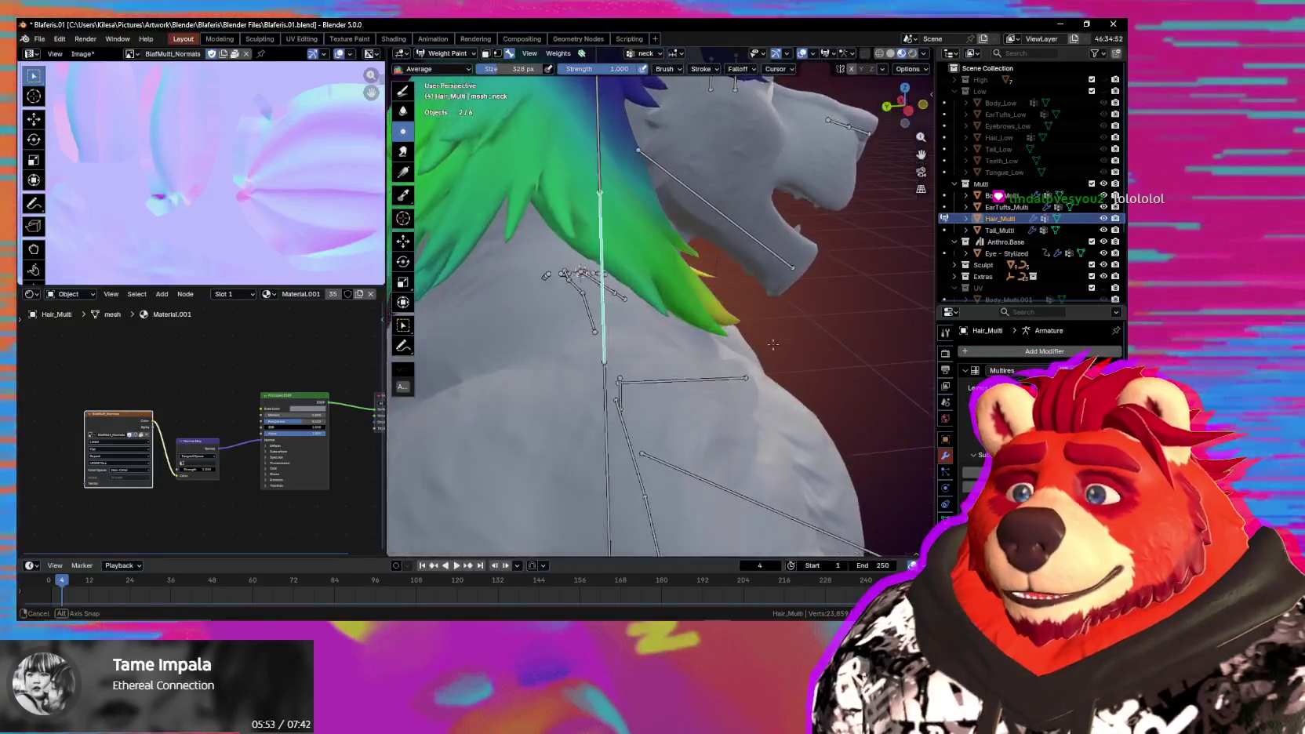
{"action": "middle_click_drag", "start_coordinate": [655, 300], "coordinate": [693, 349]}
Test-rotate the neck bone to check how the hair follows, then show the chest bone's weights.
{"action": "key", "text": "r"}
{"action": "key", "text": "r"}
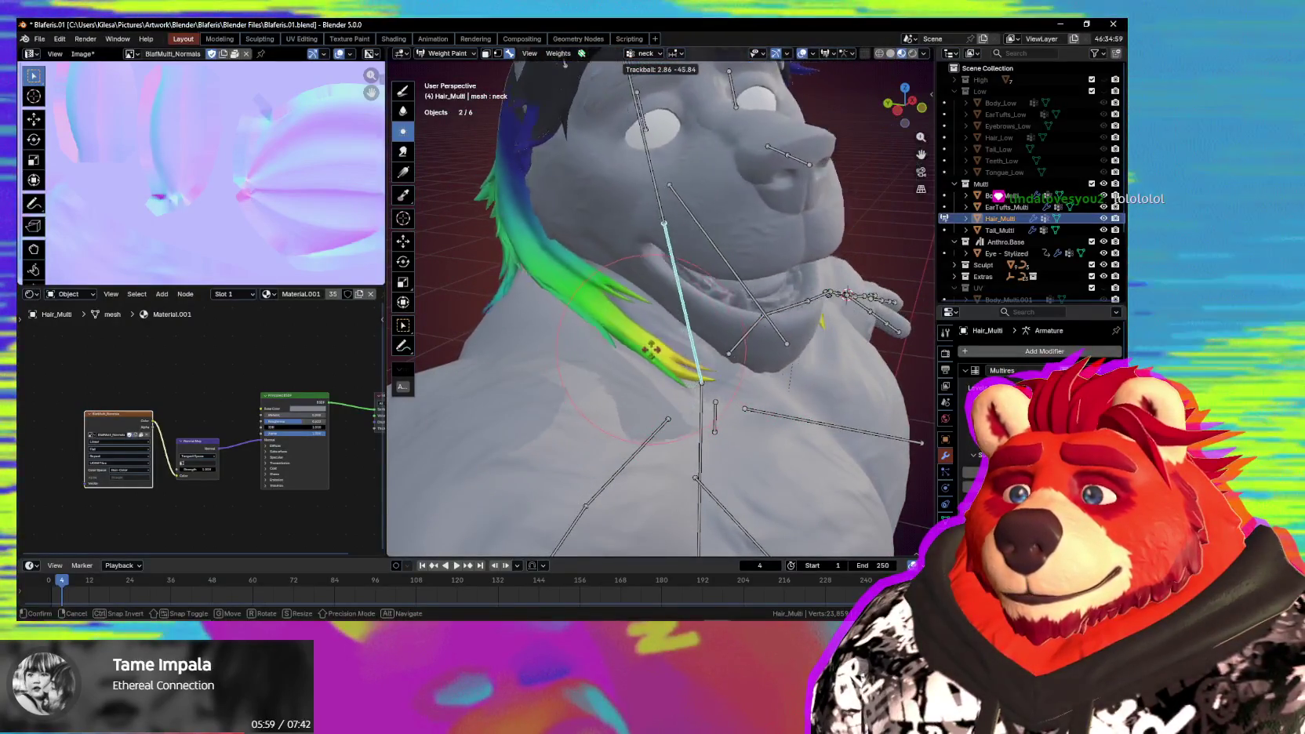
{"action": "left_click", "coordinate": [663, 317]}
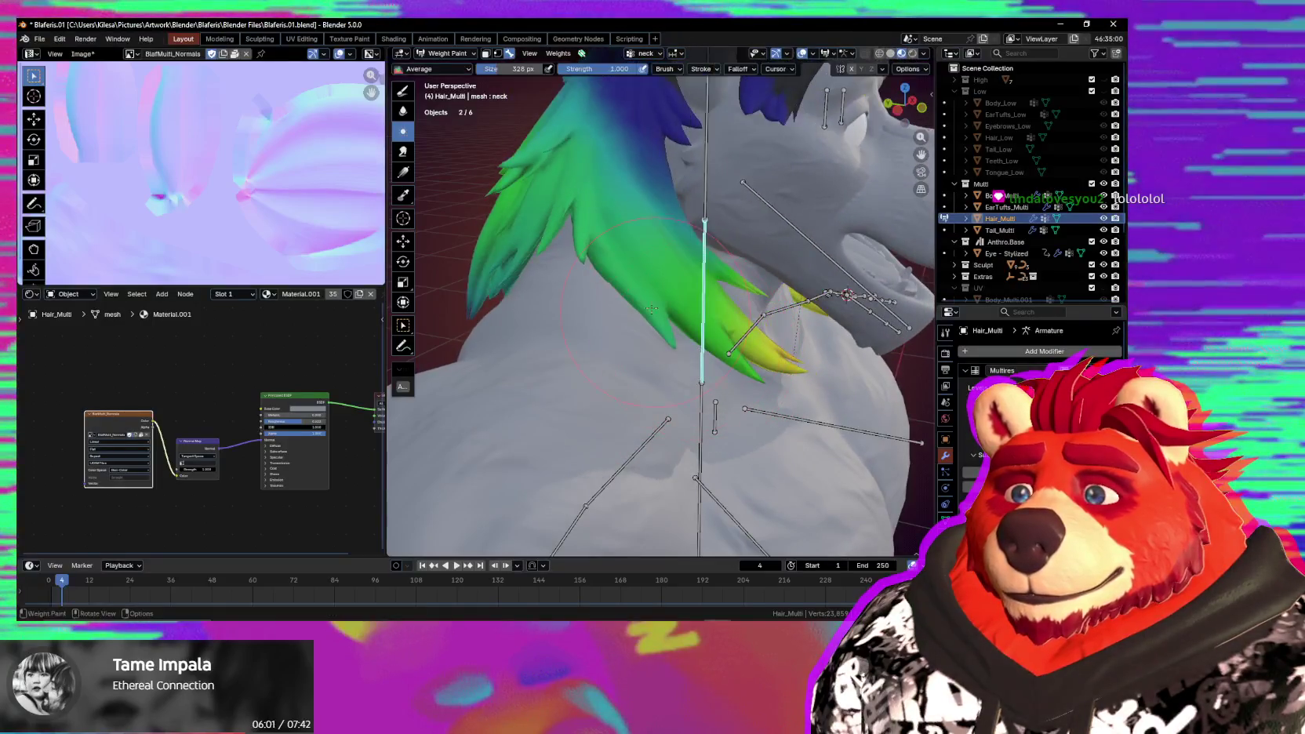
{"action": "scroll", "coordinate": [562, 266], "scroll_direction": "down", "scroll_amount": 2}
{"action": "mouse_move", "coordinate": [561, 266]}
{"action": "middle_mouse_down"}
{"action": "mouse_move", "coordinate": [612, 267]}
{"action": "mouse_move", "coordinate": [634, 286]}
{"action": "mouse_move", "coordinate": [597, 321]}
{"action": "middle_mouse_up"}
{"action": "scroll", "coordinate": [659, 267], "scroll_direction": "up", "scroll_amount": 2}
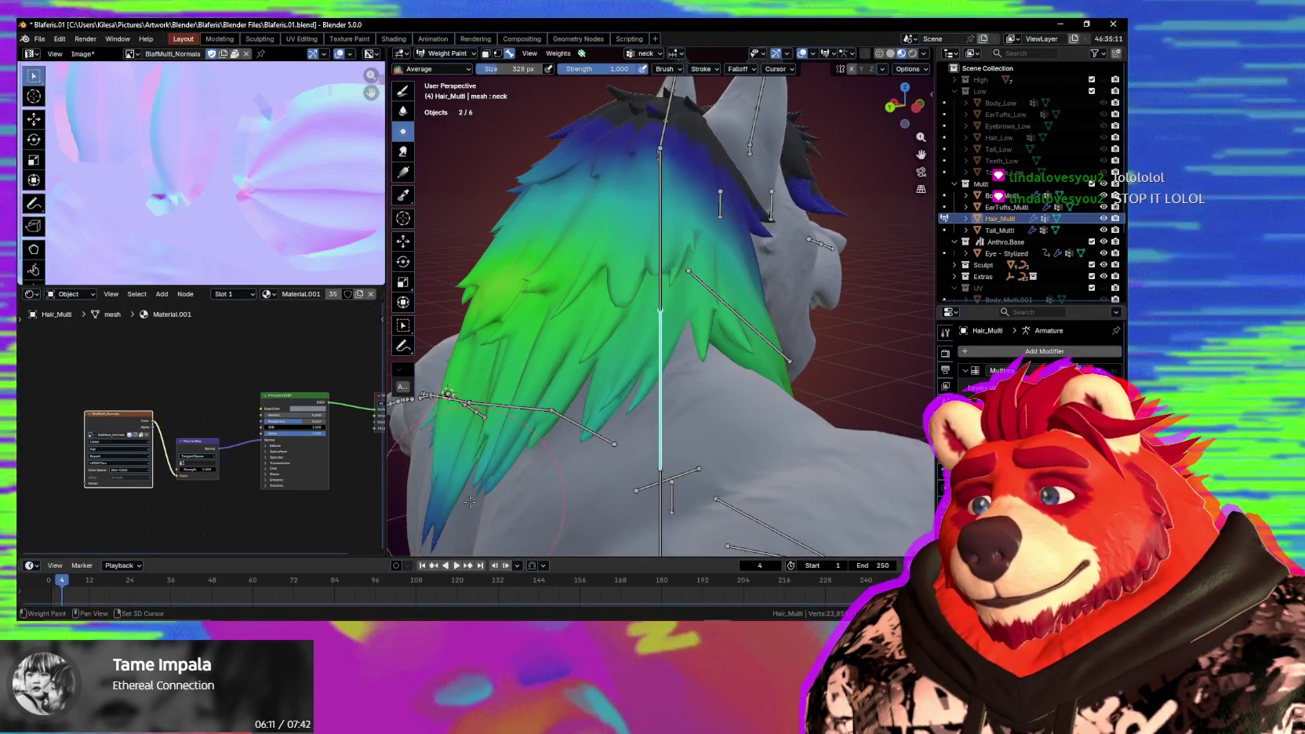
{"action": "middle_click_drag", "start_coordinate": [480, 485], "coordinate": [670, 362]}
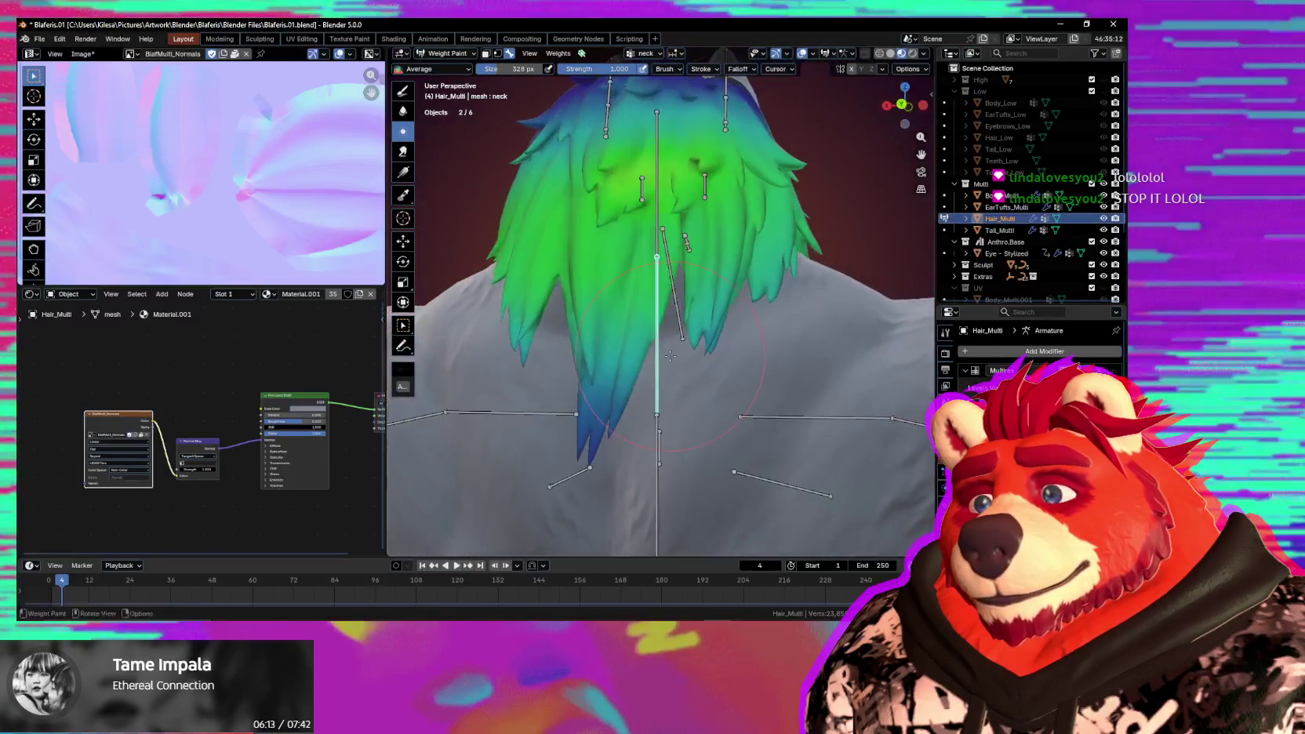
{"action": "key", "text": "r"}
{"action": "key", "text": "r"}
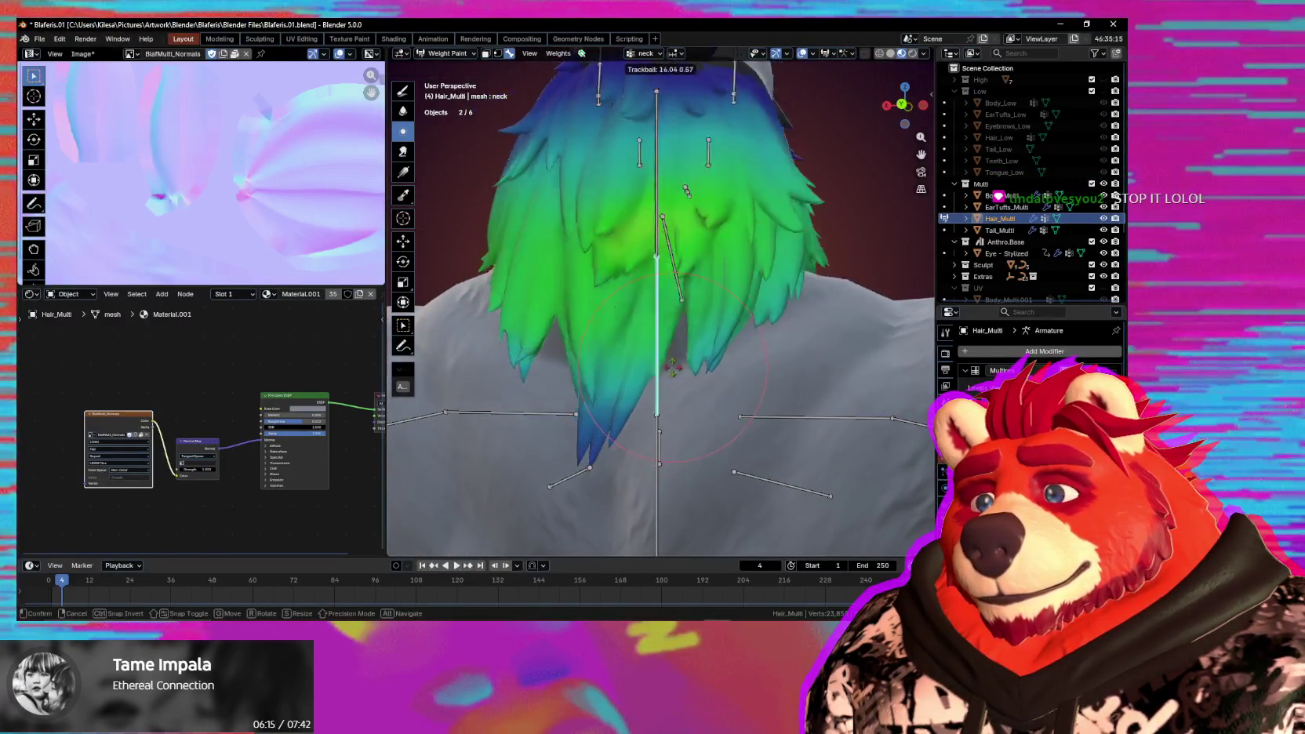
{"action": "right_click", "coordinate": [666, 340]}
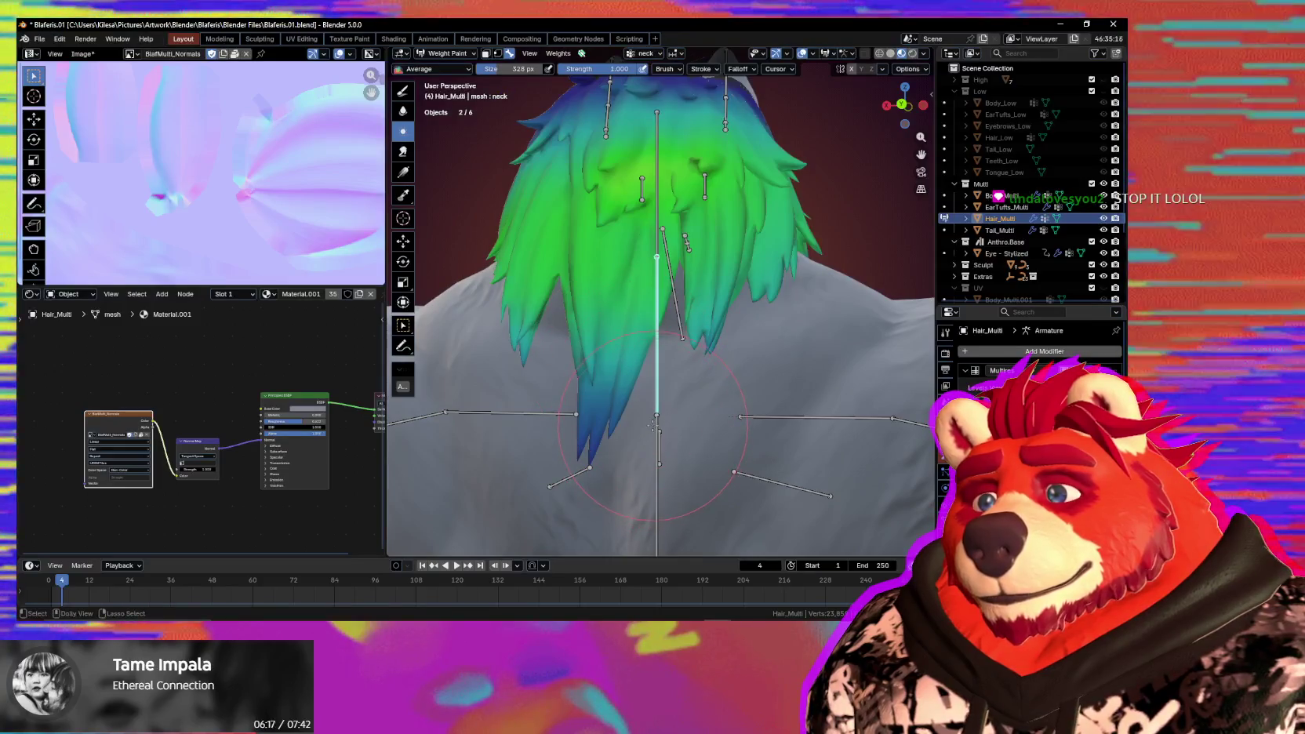
{"action": "left_click", "coordinate": [658, 447], "text": "ctrl"}
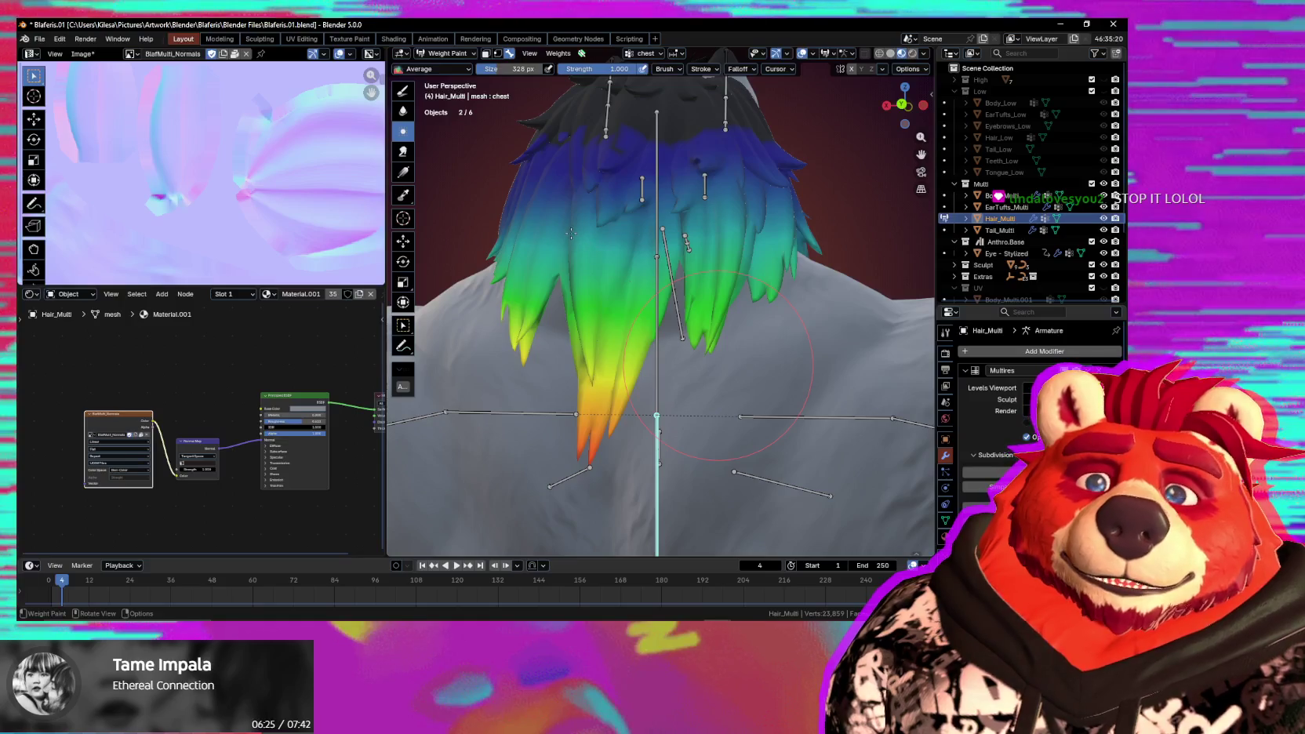
Frame the wolf's upper body from the front and save Blaferis.01.blend.
{"action": "middle_click_drag", "start_coordinate": [571, 233], "coordinate": [641, 357]}
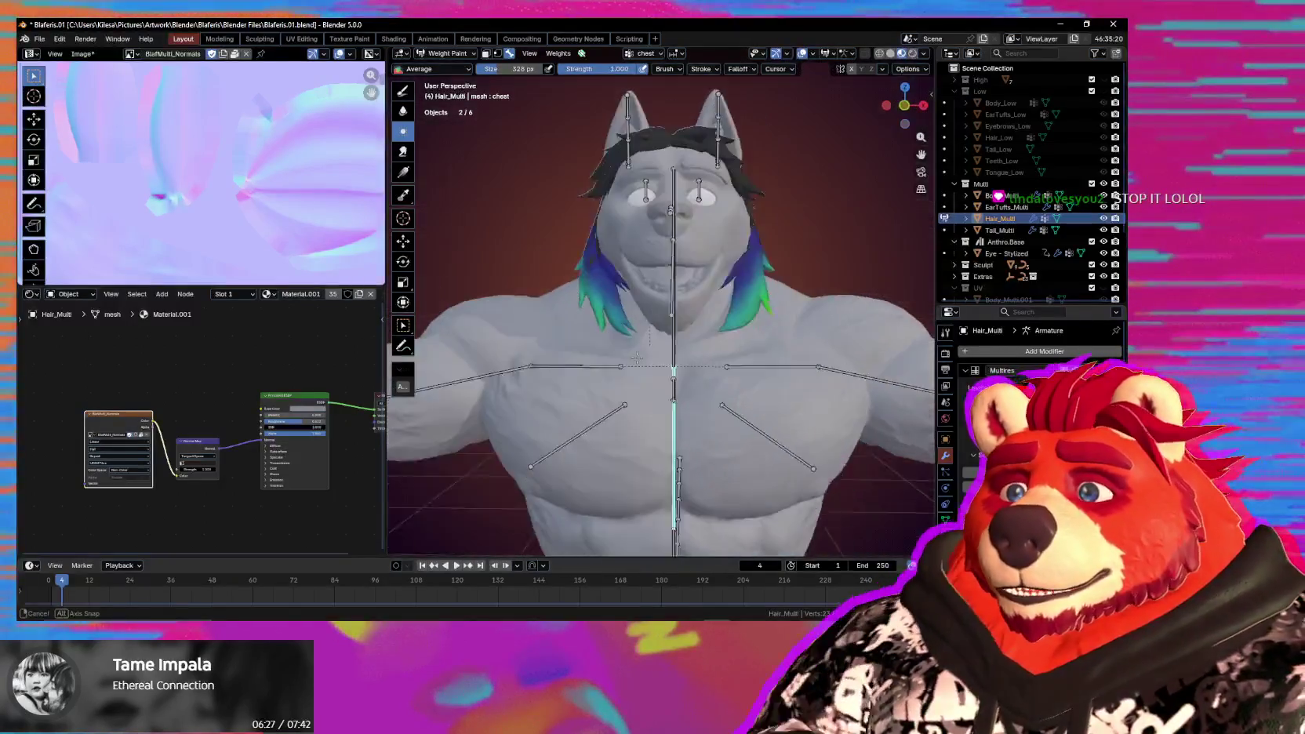
{"action": "scroll", "coordinate": [641, 357], "scroll_direction": "down", "scroll_amount": 3}
{"action": "middle_click_drag", "start_coordinate": [667, 345], "coordinate": [684, 338]}
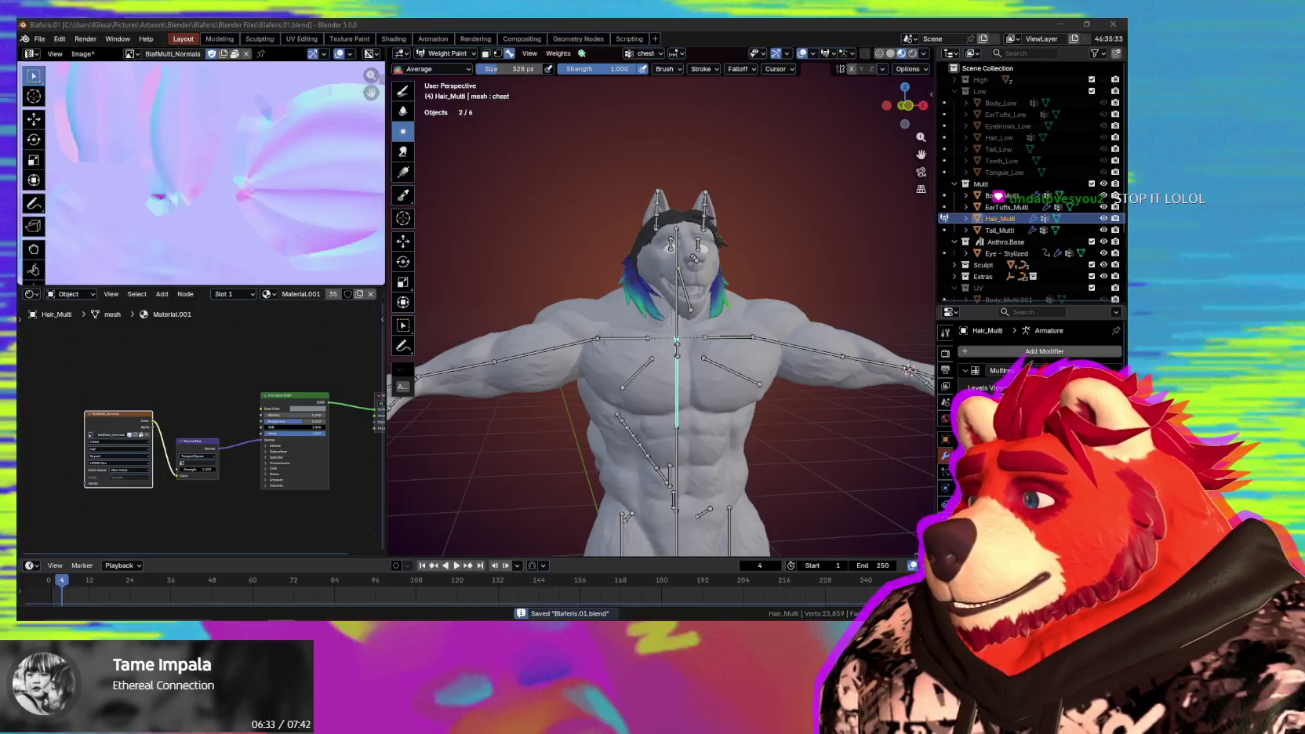
{"action": "key", "text": "ctrl+s"}
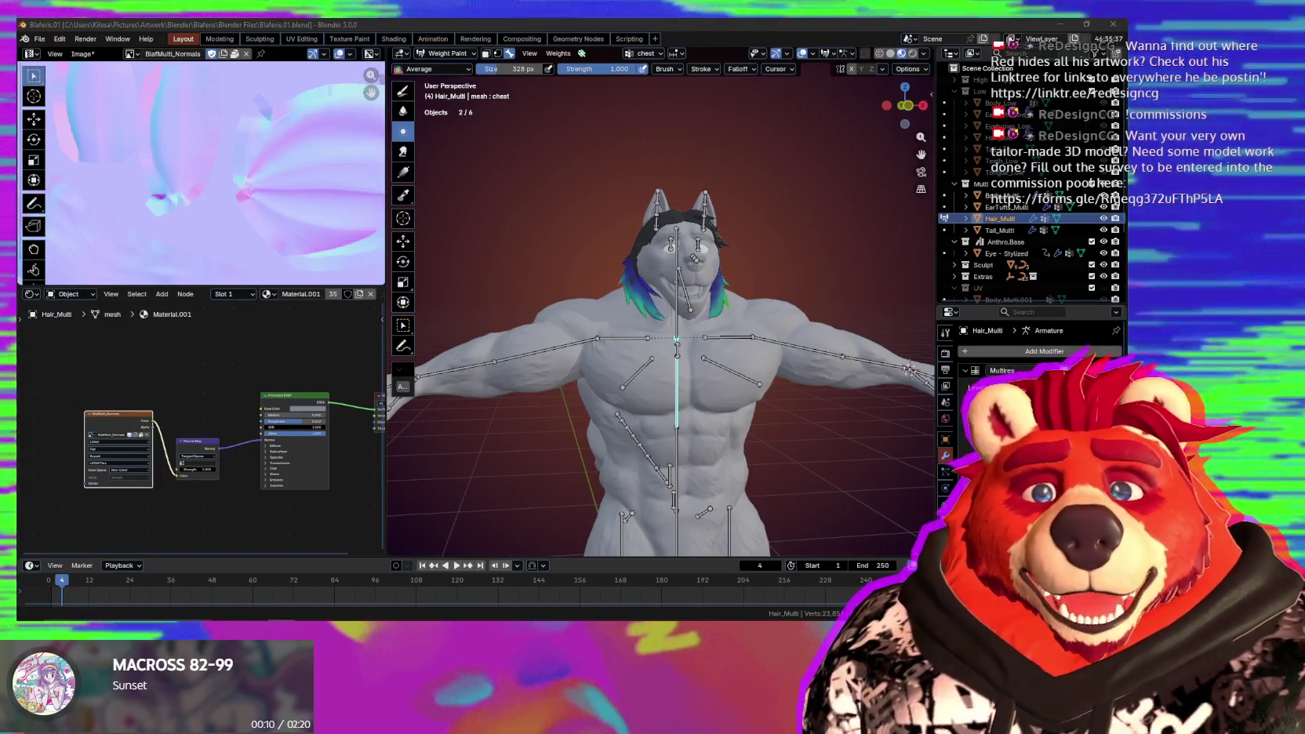
{"action": "mouse_move", "coordinate": [908, 369]}
{"action": "middle_mouse_down"}
{"action": "mouse_move", "coordinate": [771, 464]}
{"action": "mouse_move", "coordinate": [737, 462]}
{"action": "middle_mouse_up"}
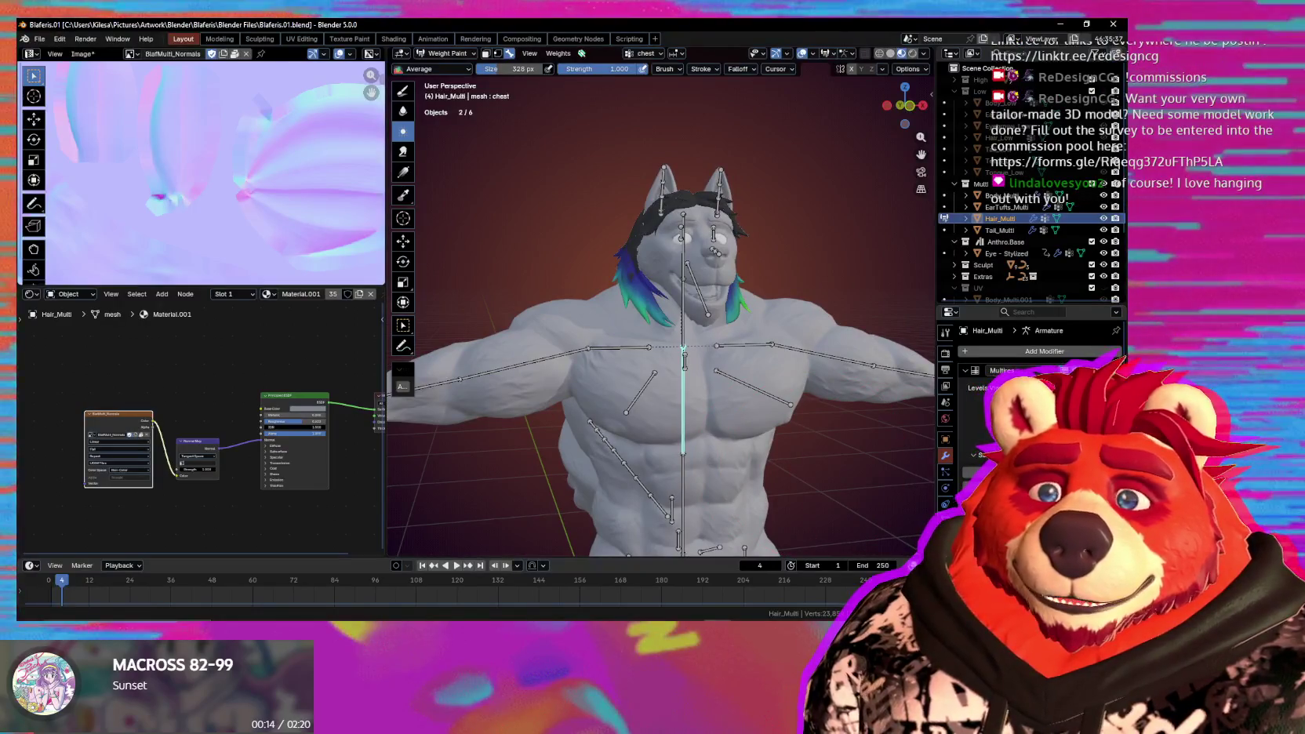